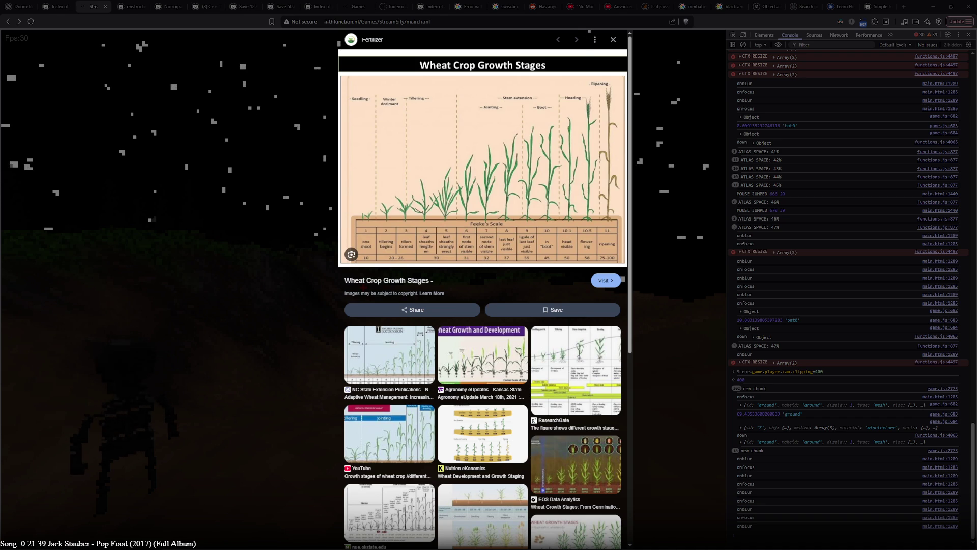
- Dismiss the wheat growth image, look around the night-time world, then zoom into the mind map's engine branch
click(215, 210)
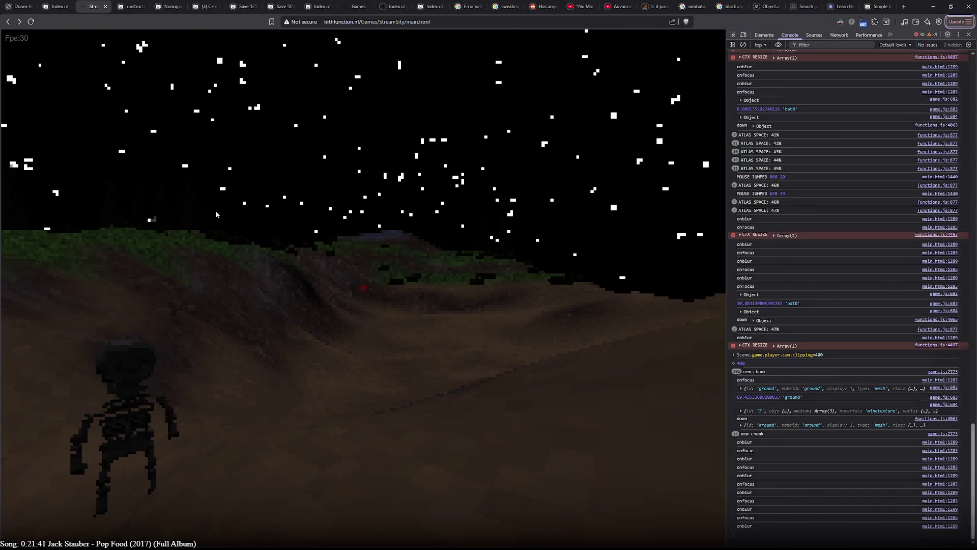
click(224, 214)
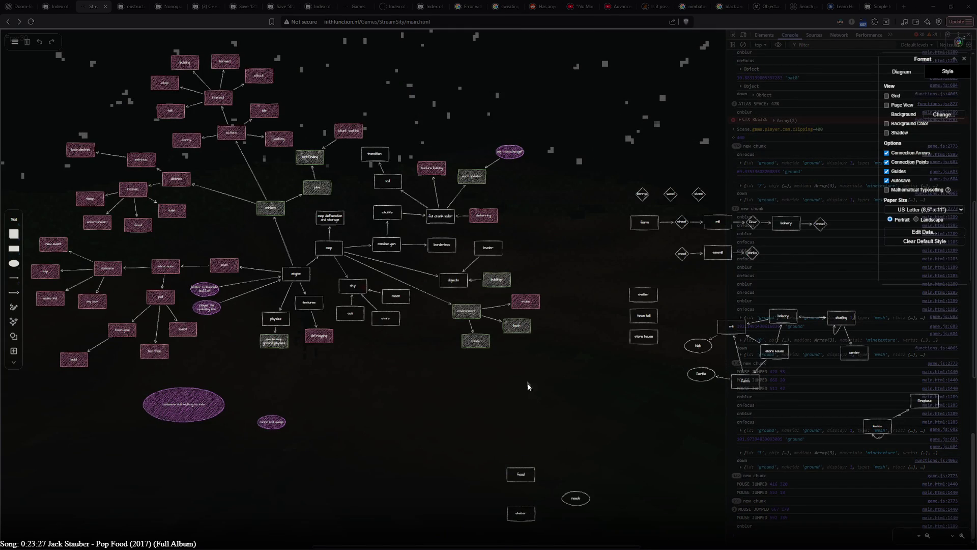
right_drag(568, 431, 502, 349)
ctrl+scroll(502, 349, up, 3)
ctrl+scroll(622, 382, up, 3)
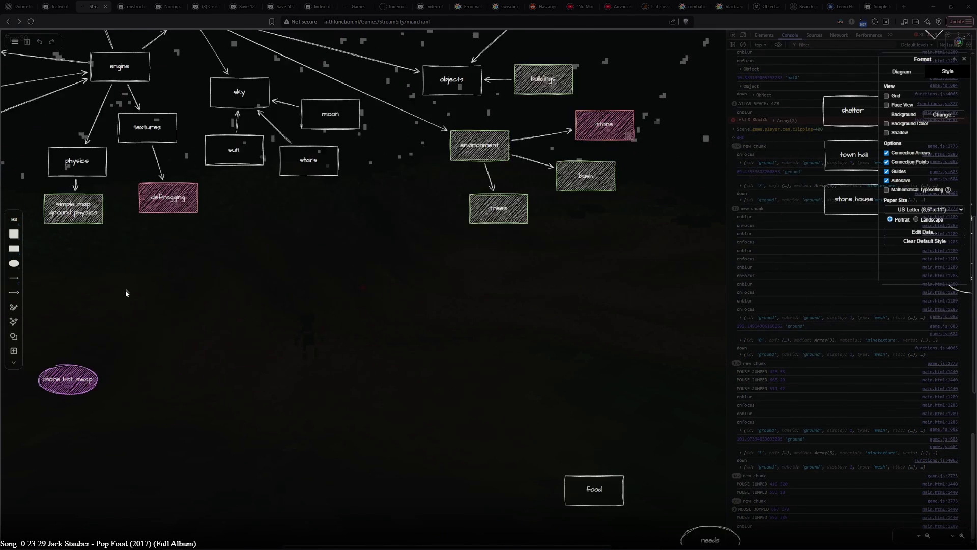
right_drag(127, 290, 612, 304)
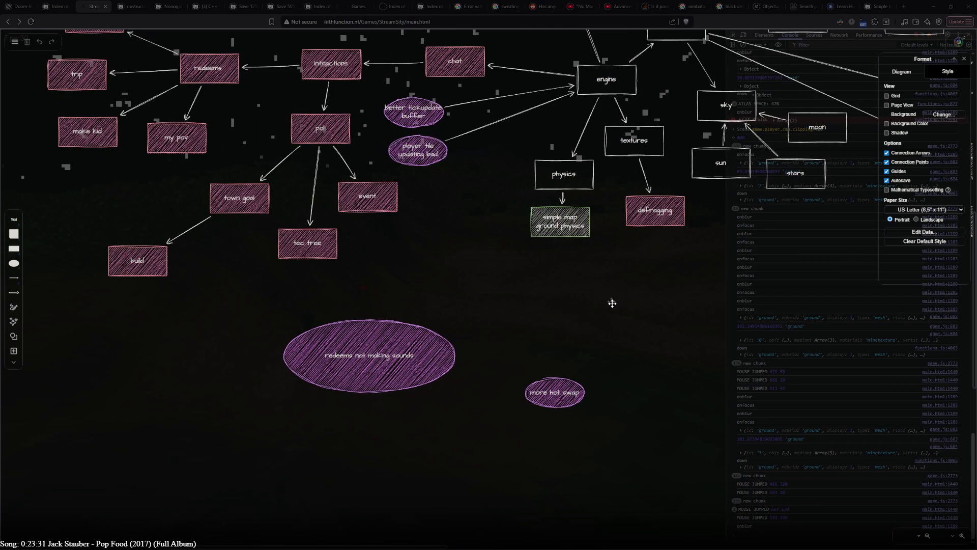
right_drag(612, 304, 608, 437)
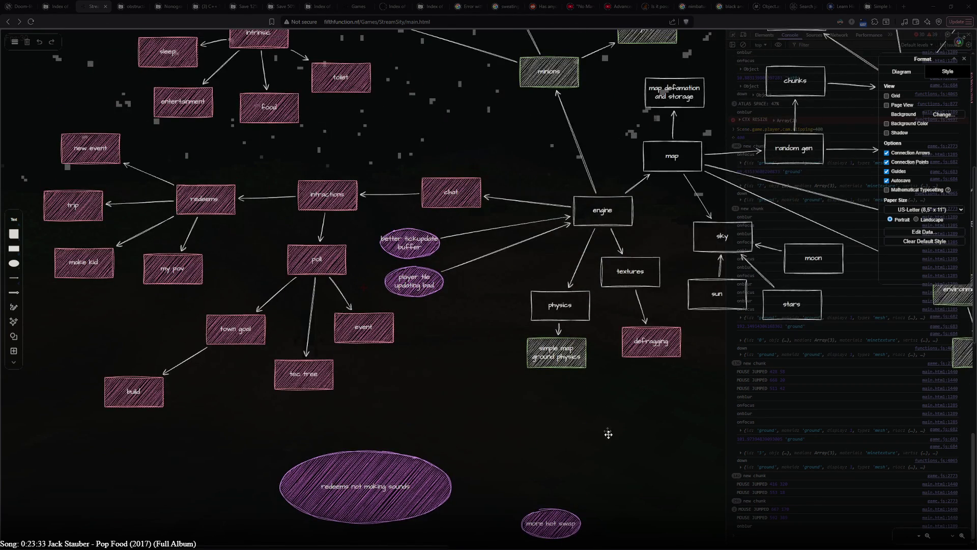
mouse_move(491, 121)
right_down()
mouse_move(417, 437)
mouse_move(174, 413)
right_up()
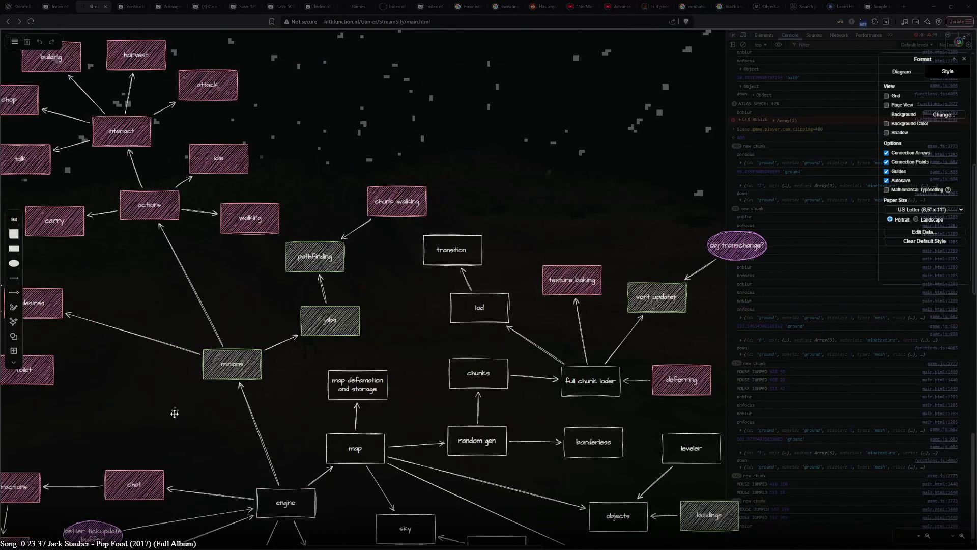
mouse_move(174, 413)
right_down()
mouse_move(49, 311)
mouse_move(46, 165)
right_up()
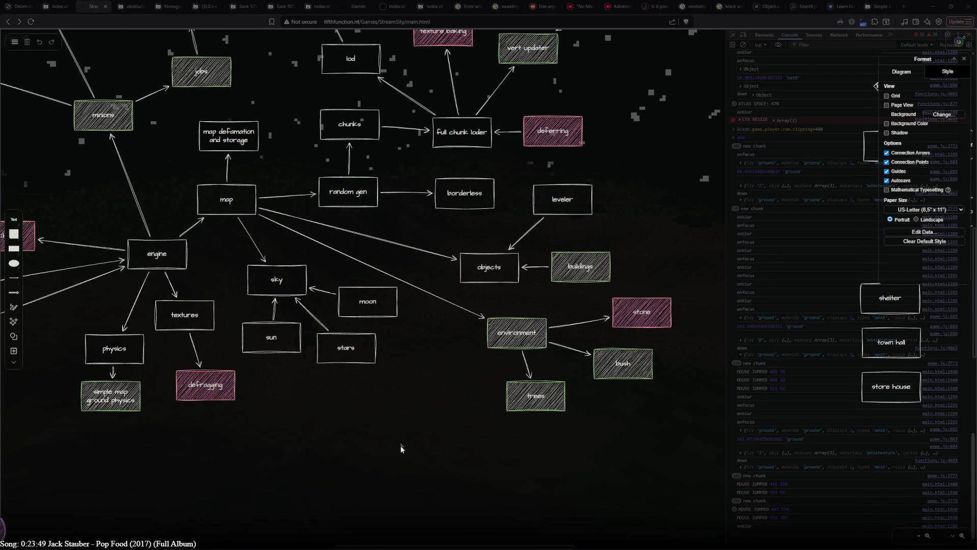
mouse_move(412, 313)
right_down()
mouse_move(573, 481)
mouse_move(340, 389)
right_up()
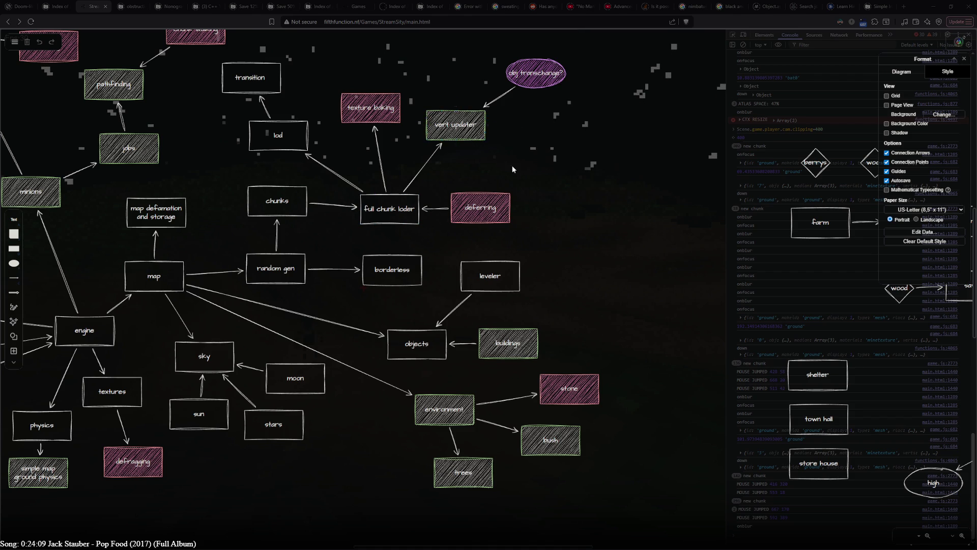
mouse_move(502, 154)
right_down()
mouse_move(578, 184)
mouse_move(593, 96)
right_up()
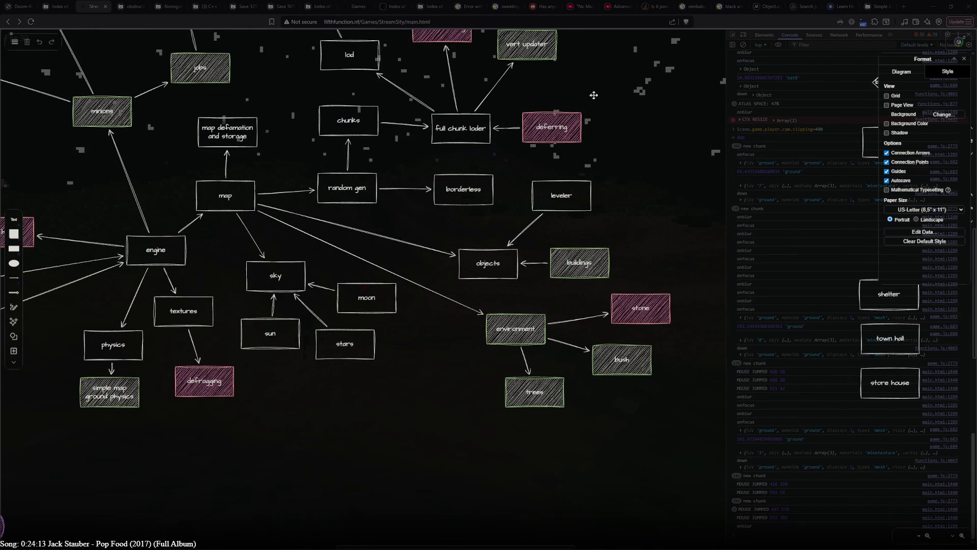
right_drag(594, 95, 785, 184)
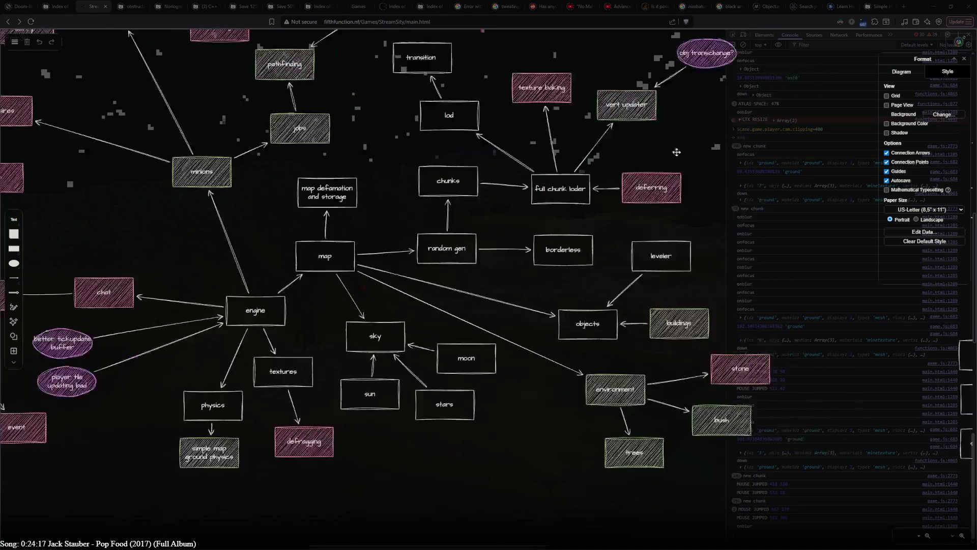
mouse_move(786, 184)
right_down()
mouse_move(281, 87)
mouse_move(559, 108)
right_up()
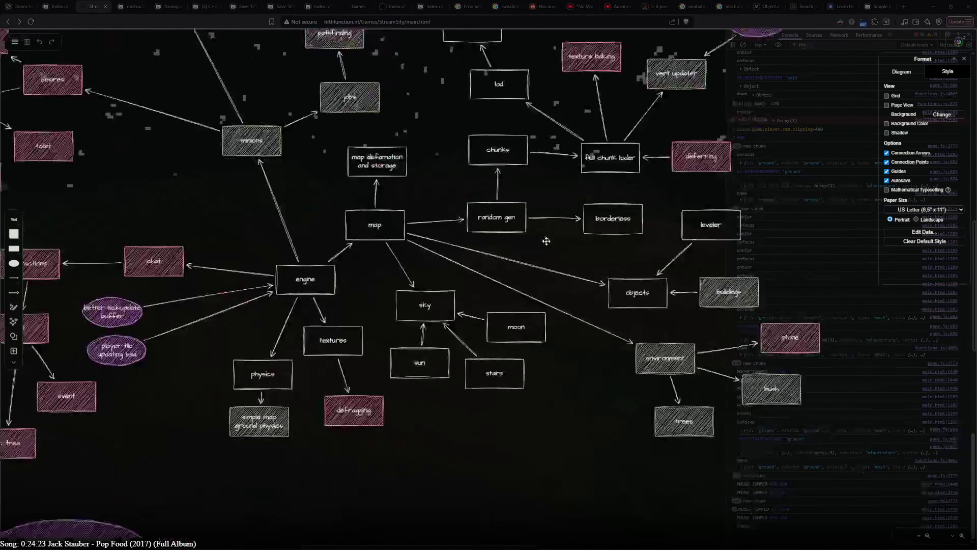
right_drag(376, 226, 514, 283)
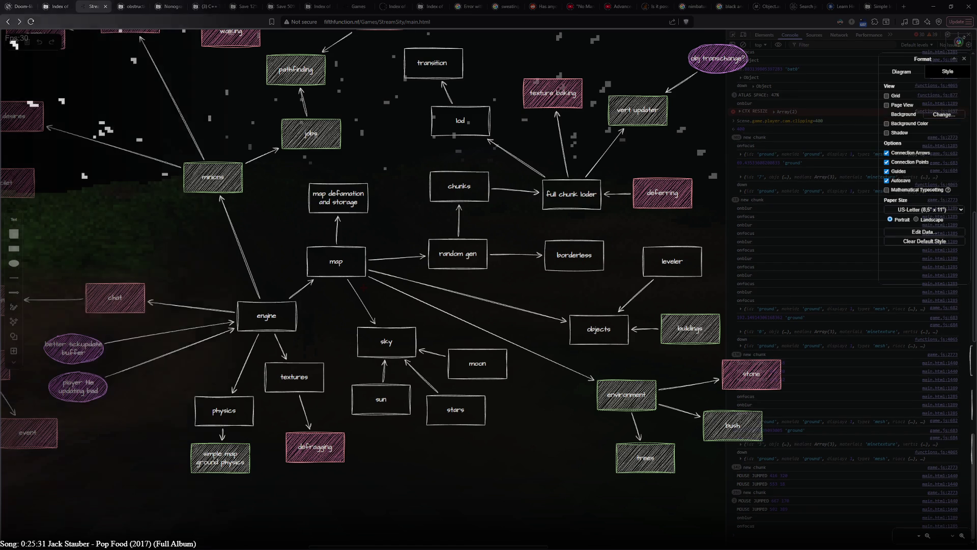
- Alt+Tab away from the diagram to the game, then into Blender and orbit out to see all the farm models
key(alt+Tab)
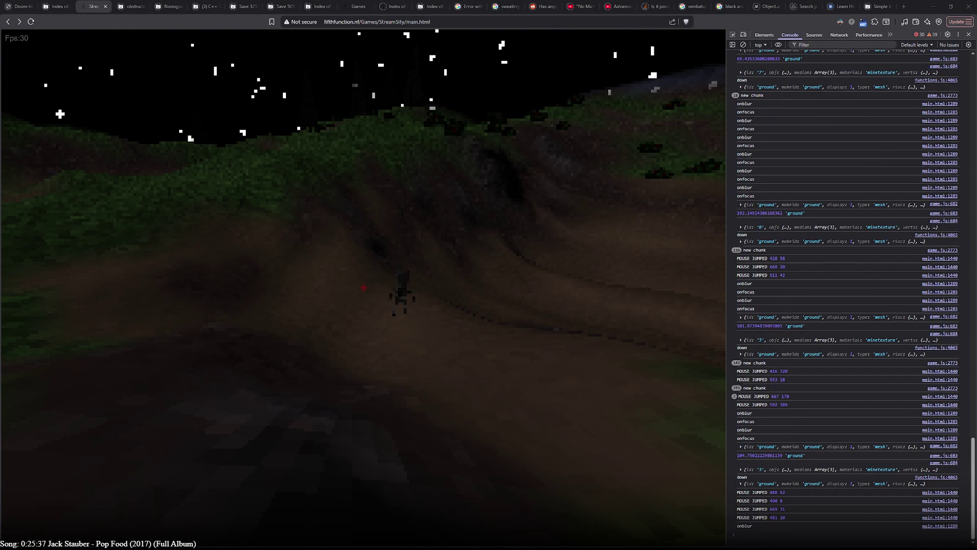
key(alt+Tab)
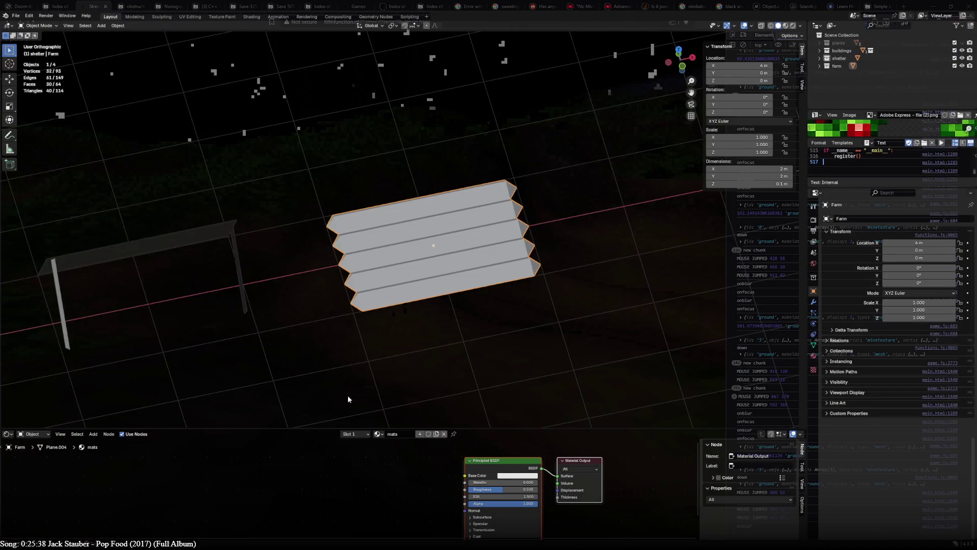
mouse_move(347, 397)
middle_down()
mouse_move(343, 273)
mouse_move(364, 306)
mouse_move(536, 341)
mouse_move(496, 322)
mouse_move(515, 311)
middle_up()
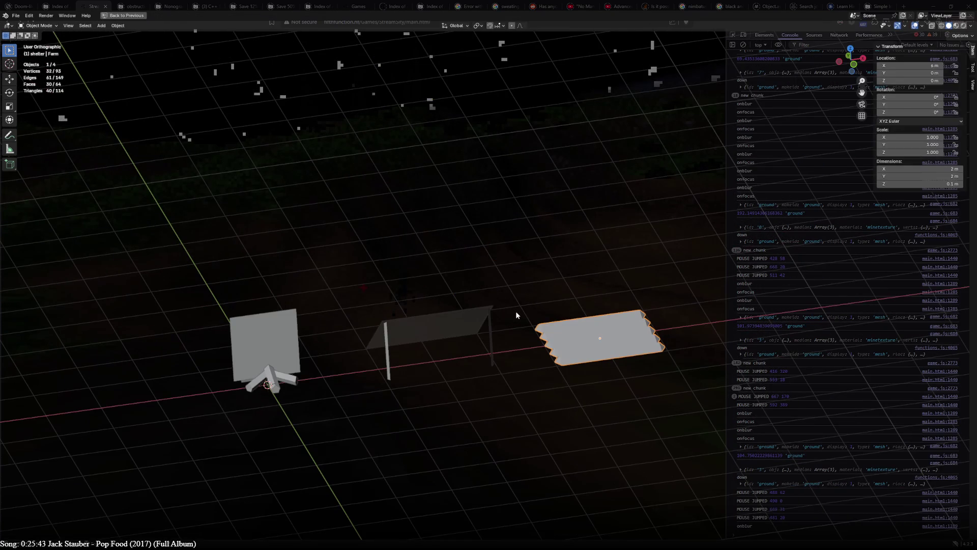
- Orbit around the lean-to shelter with nothing selected, then snap to Front Orthographic view
mouse_move(514, 311)
middle_down()
mouse_move(554, 384)
mouse_move(516, 412)
mouse_move(64, 297)
mouse_move(335, 298)
mouse_move(290, 301)
mouse_move(396, 313)
middle_up()
click(397, 313)
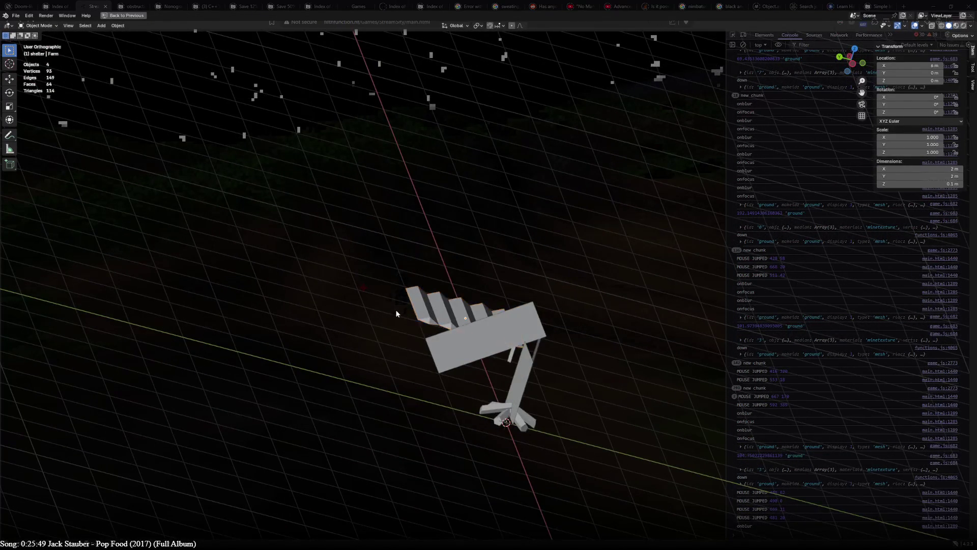
mouse_move(730, 415)
middle_down()
mouse_move(442, 406)
mouse_move(447, 349)
mouse_move(558, 302)
middle_up()
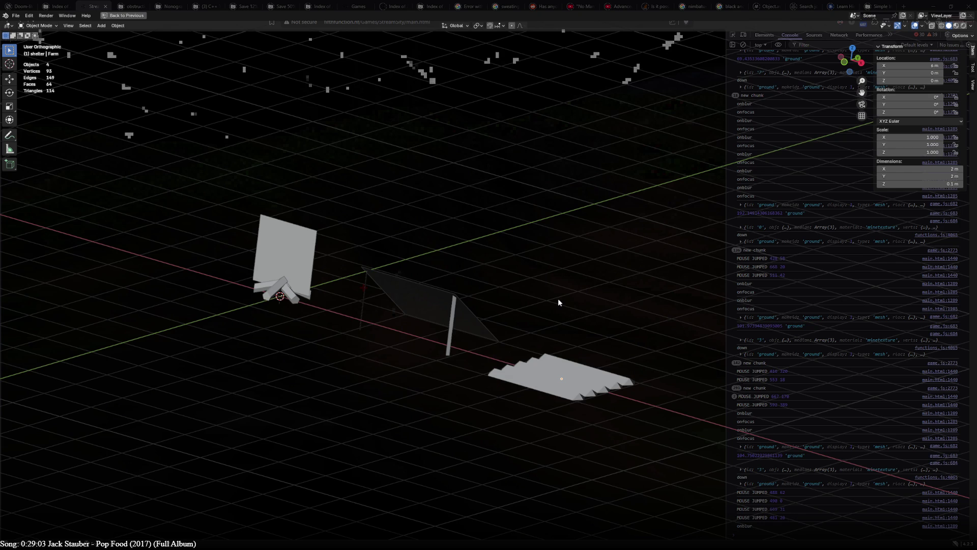
mouse_move(570, 320)
middle_down()
mouse_move(631, 341)
mouse_move(709, 326)
middle_up()
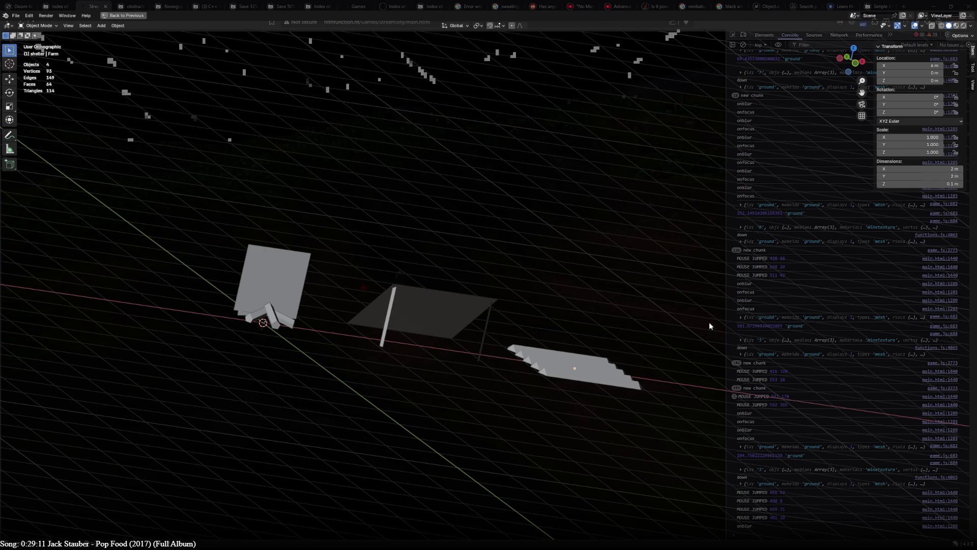
key(KP_1)
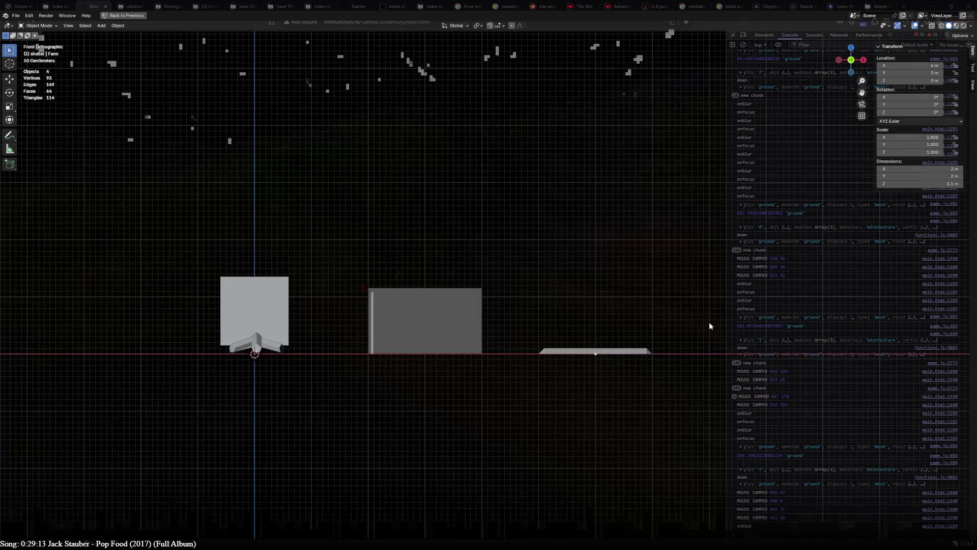
- Select the LeanTo object, enter Edit Mode and select its whole linked upright post, ready to separate
shift+middle_drag(709, 321, 512, 323)
click(263, 326)
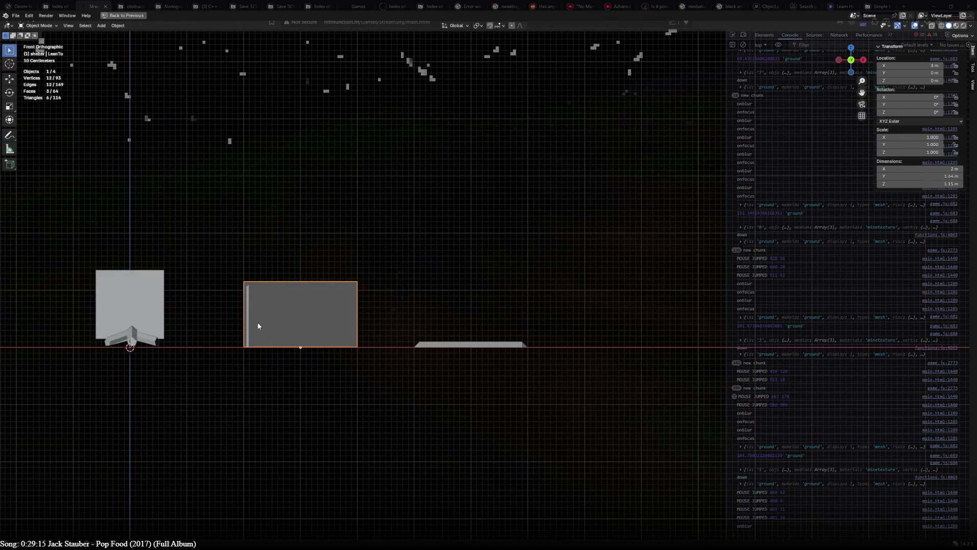
key(Tab)
click(249, 290)
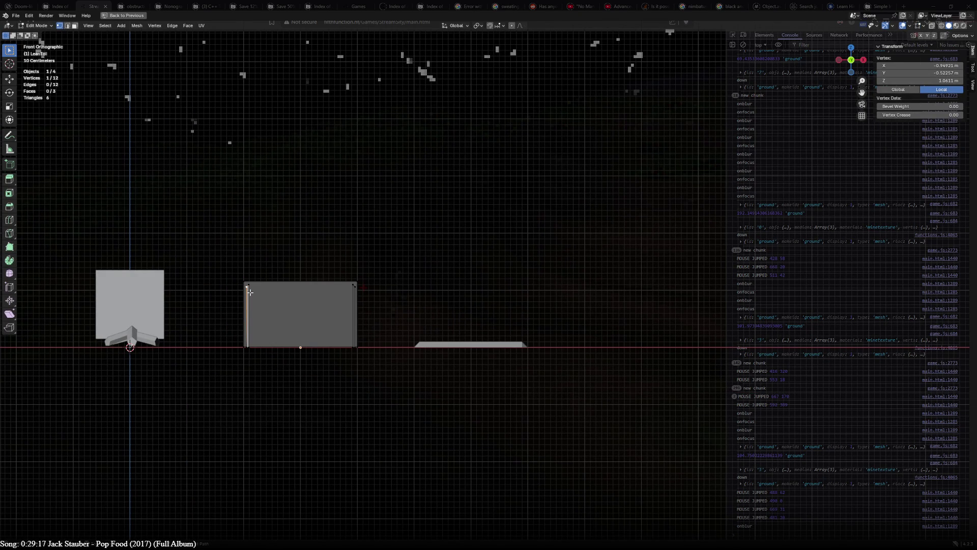
key(ctrl+l)
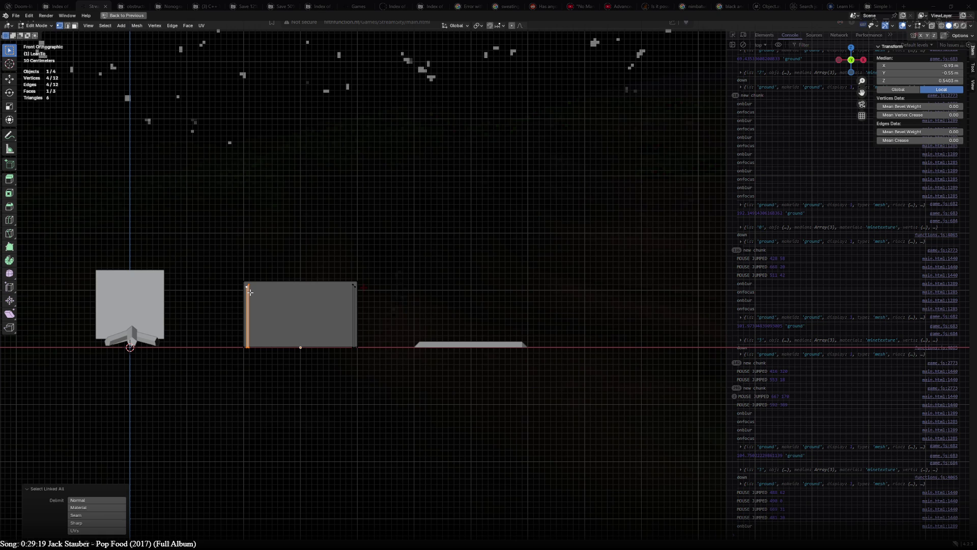
key(p)
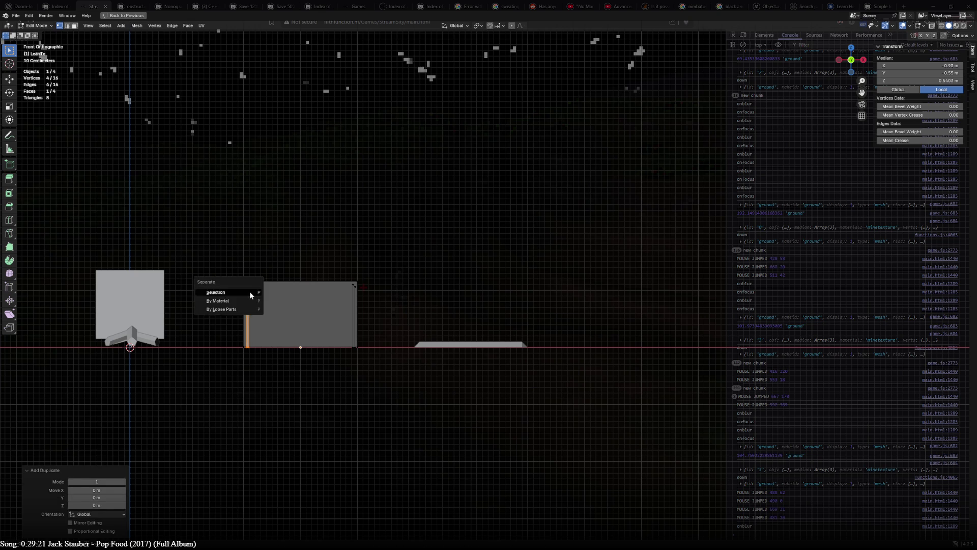
- Separate the post into its own LeanTo.001 object and move it right of the roof panel
click(249, 291)
key(Tab)
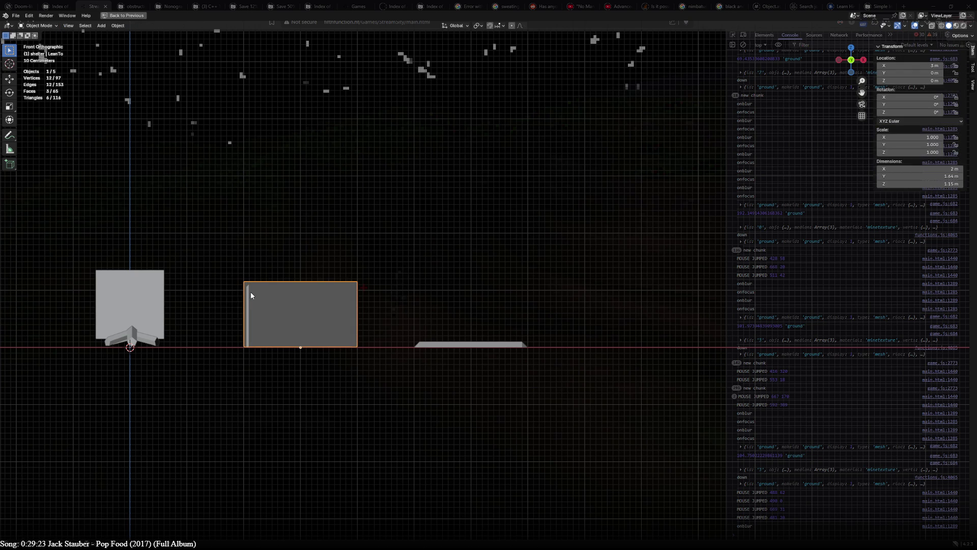
click(250, 292)
key(KP_7)
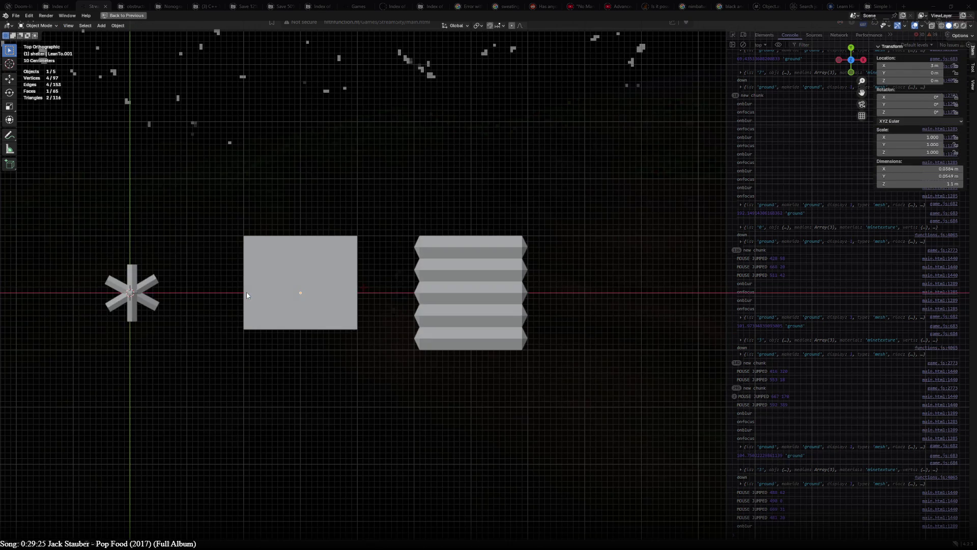
key(KP_1)
key(g)
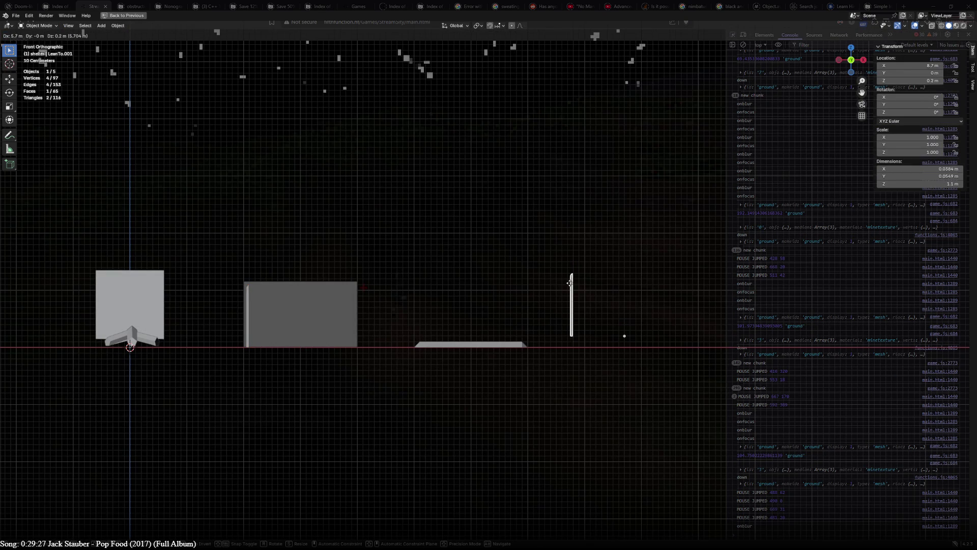
click(585, 284)
- Level the plane's two top vertices to one height with S Z 0, then select the whole plane from above
key(Tab)
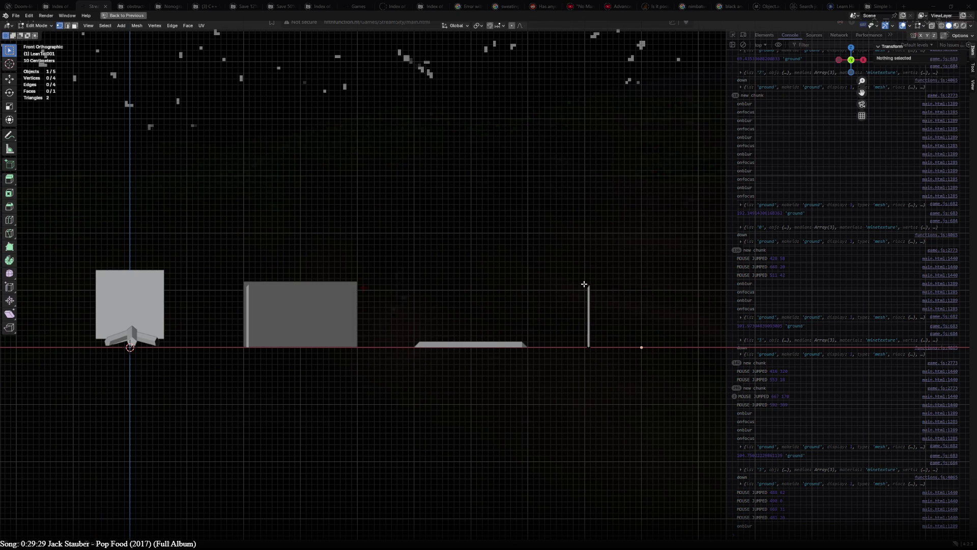
drag(569, 270, 603, 298)
key(s)
key(z)
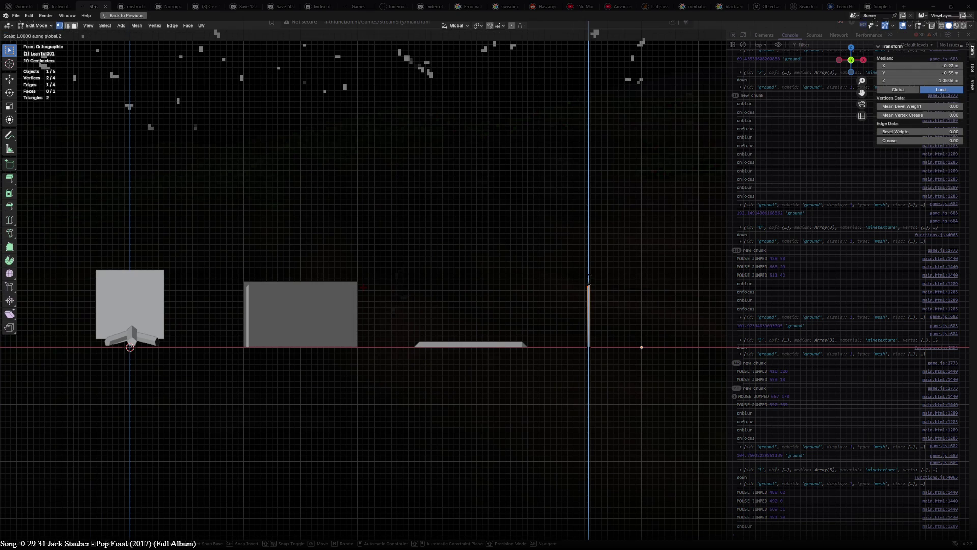
click(603, 299)
shift+middle_drag(613, 303, 460, 276)
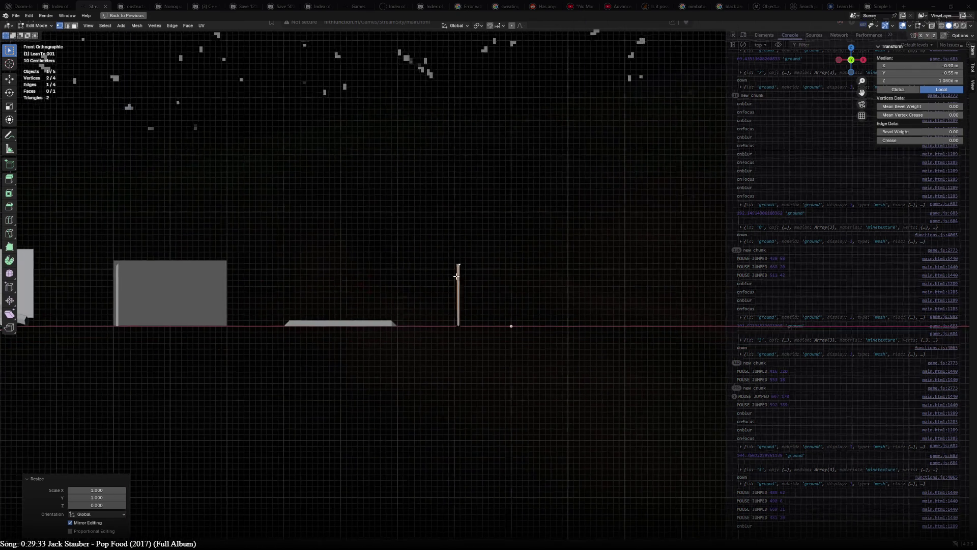
scroll(460, 275, up, 3)
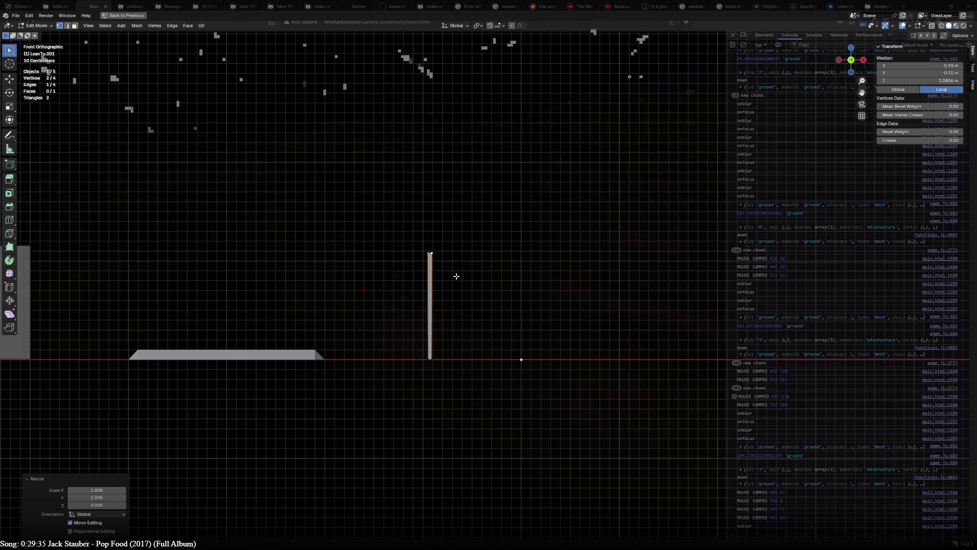
key(a)
key(KP_7)
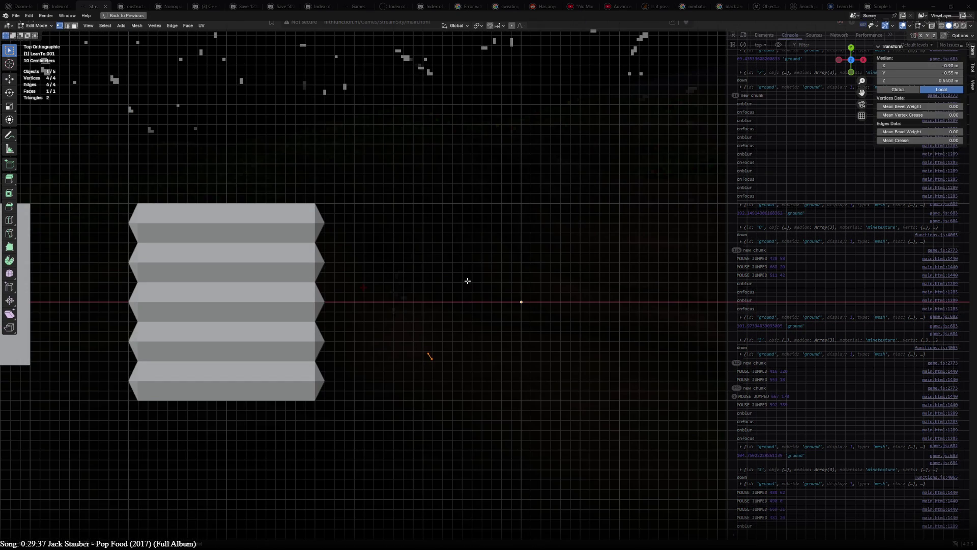
- Rotate the thin plane 45° diagonal in Top view after a first attempt
key(r)
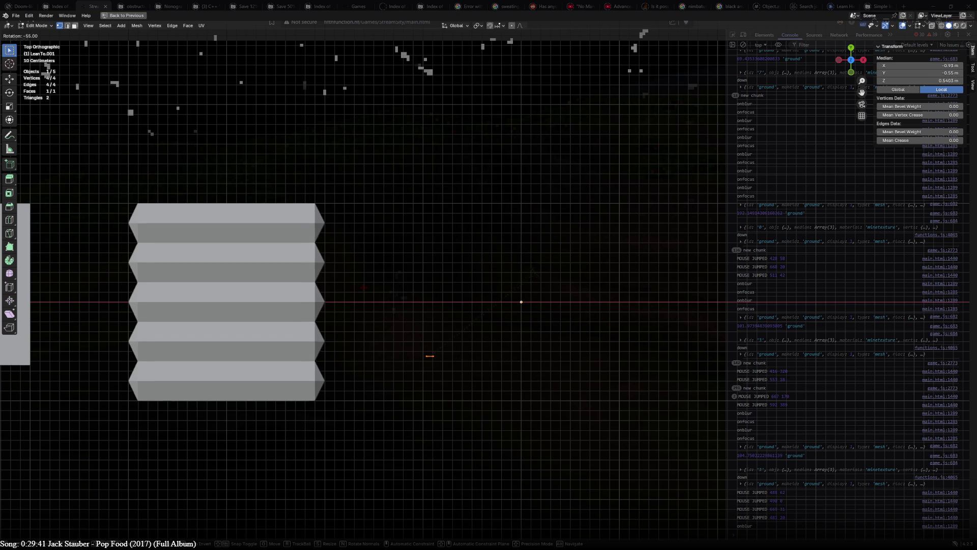
click(429, 355)
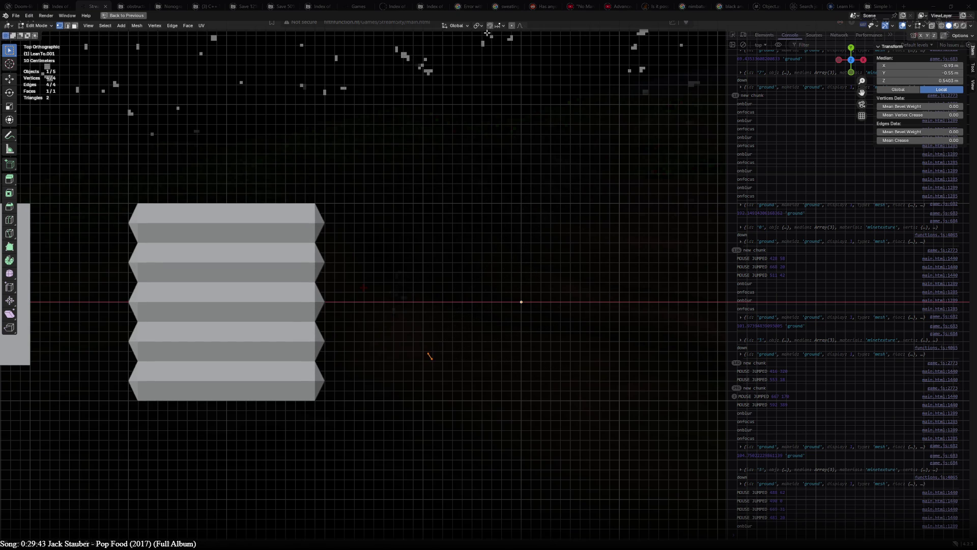
key(r)
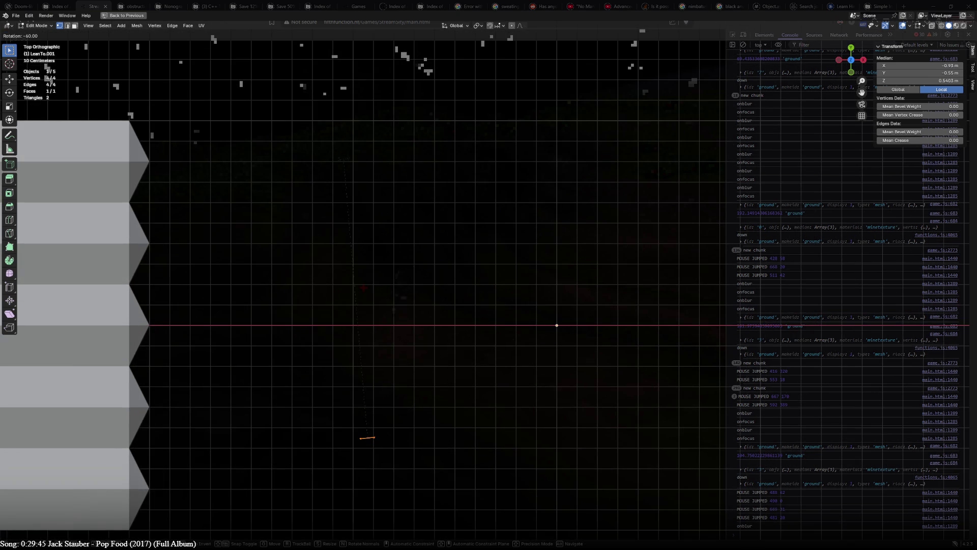
click(367, 438)
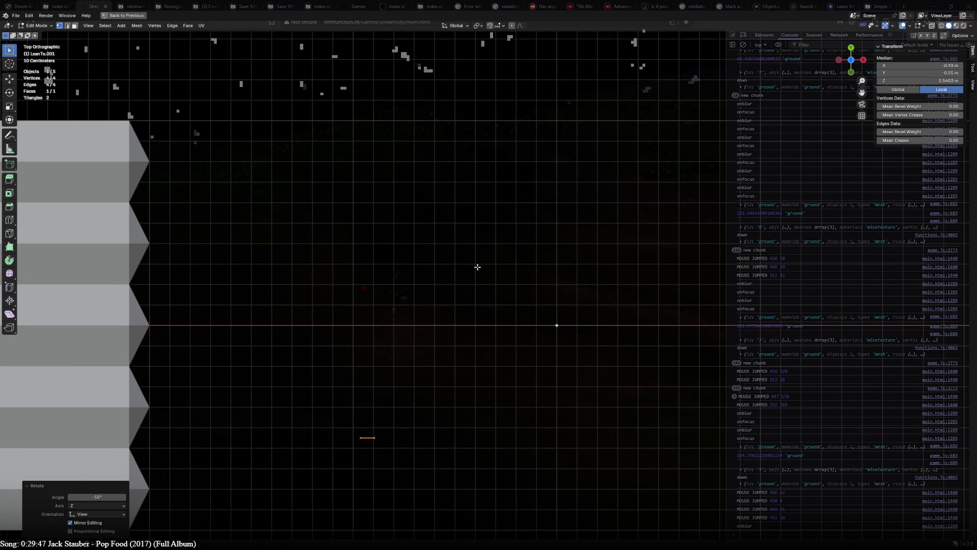
text(r45)
key(Return)
- Nudge the plane slightly, including about 0.4 m back, and cancel a further rotation
key(g)
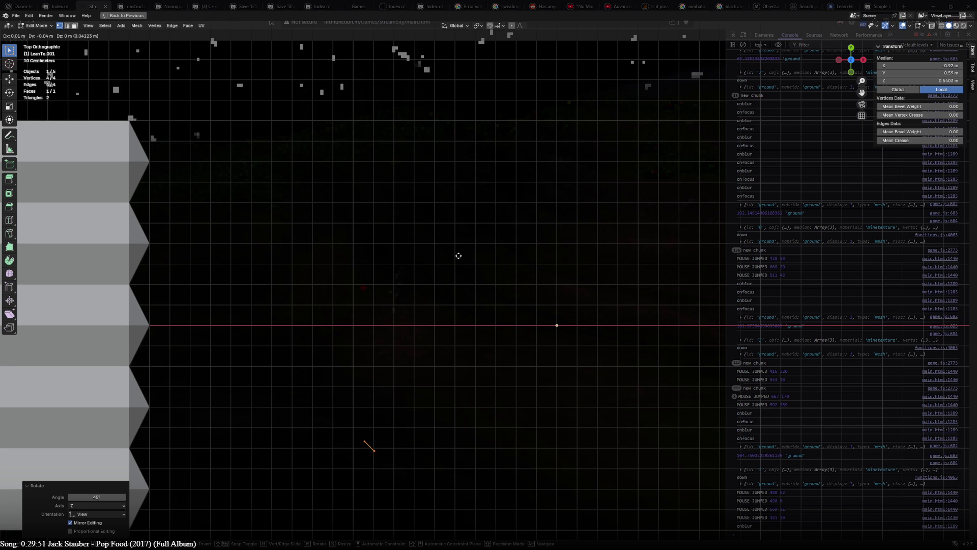
key(Return)
scroll(512, 358, down, 2)
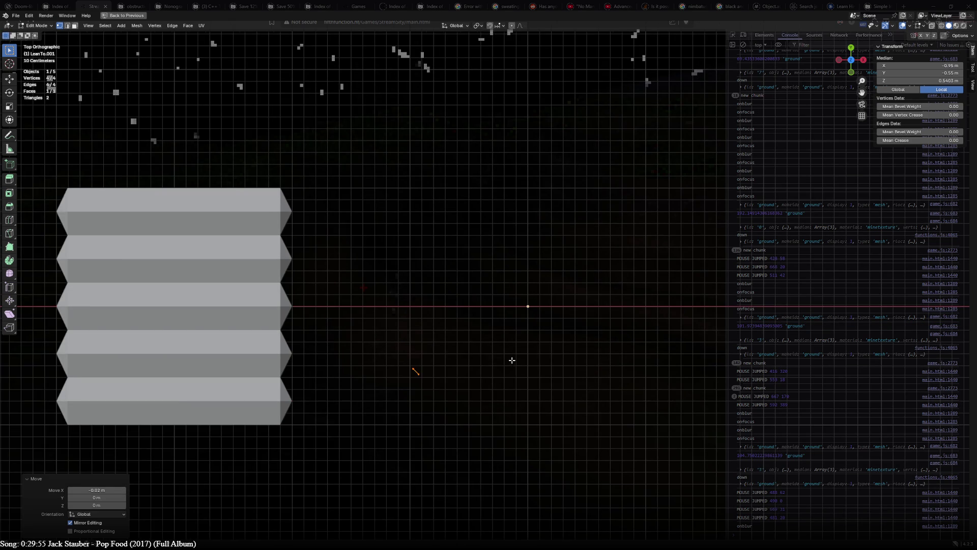
scroll(512, 358, up, 2)
key(g)
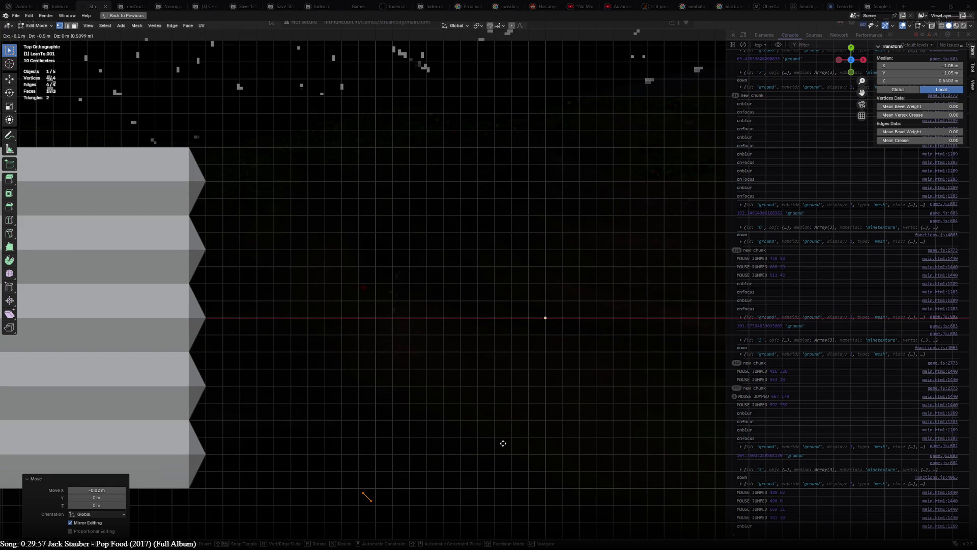
click(421, 450)
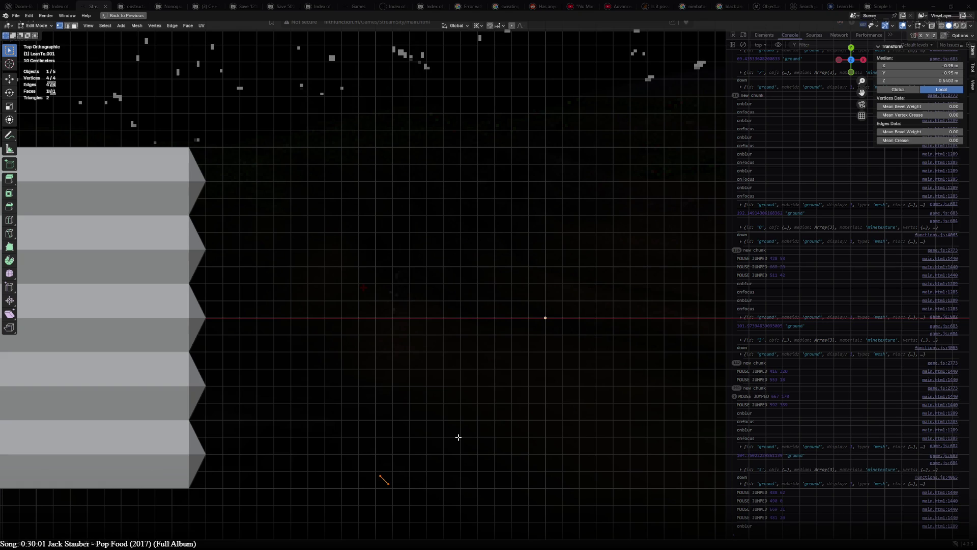
scroll(458, 437, down, 2)
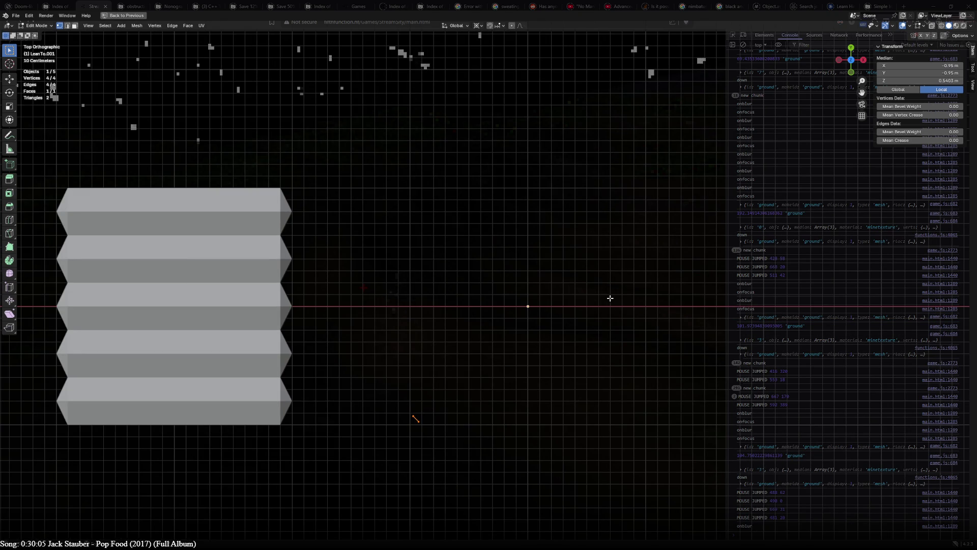
key(r)
key(Escape)
- Snap the 3D cursor to the selected plane so transforms pivot around it
click(480, 27)
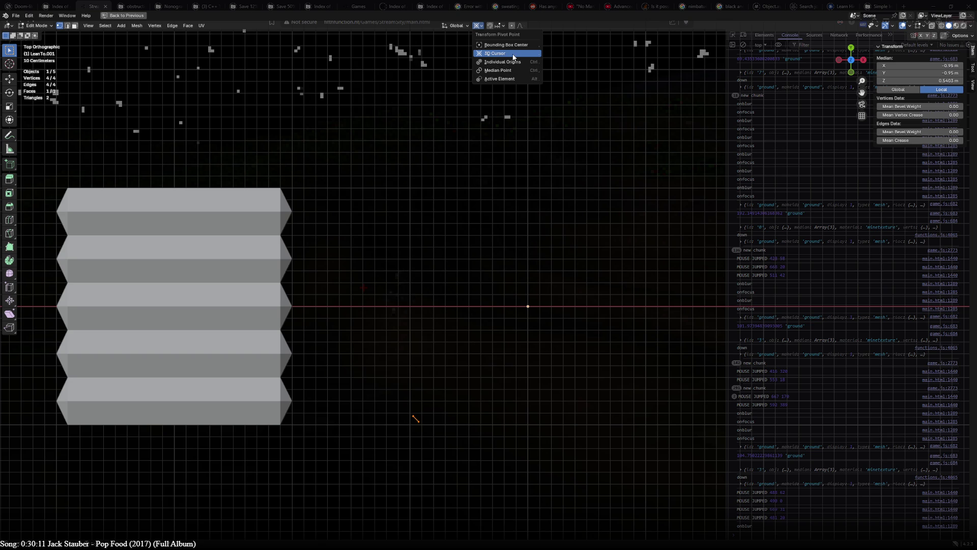
key(Tab)
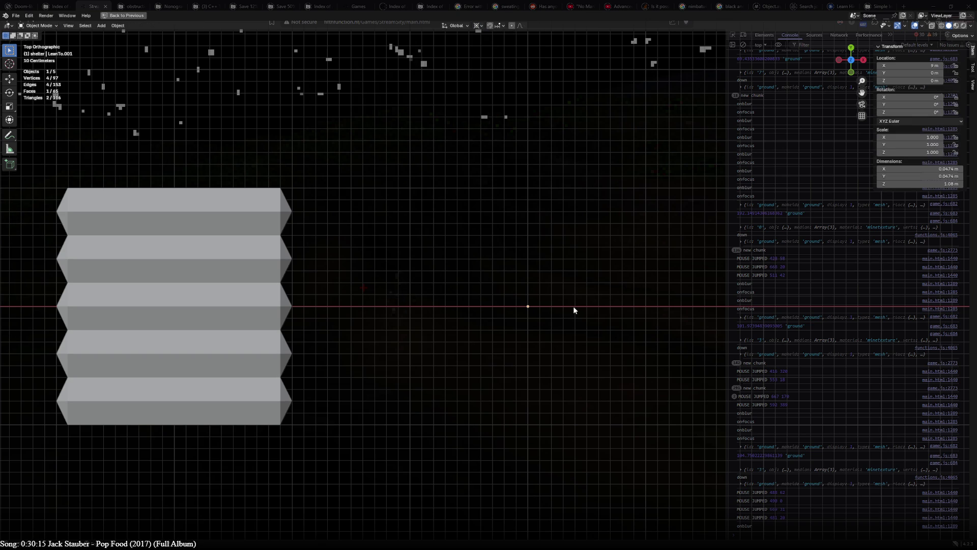
key(shift+s)
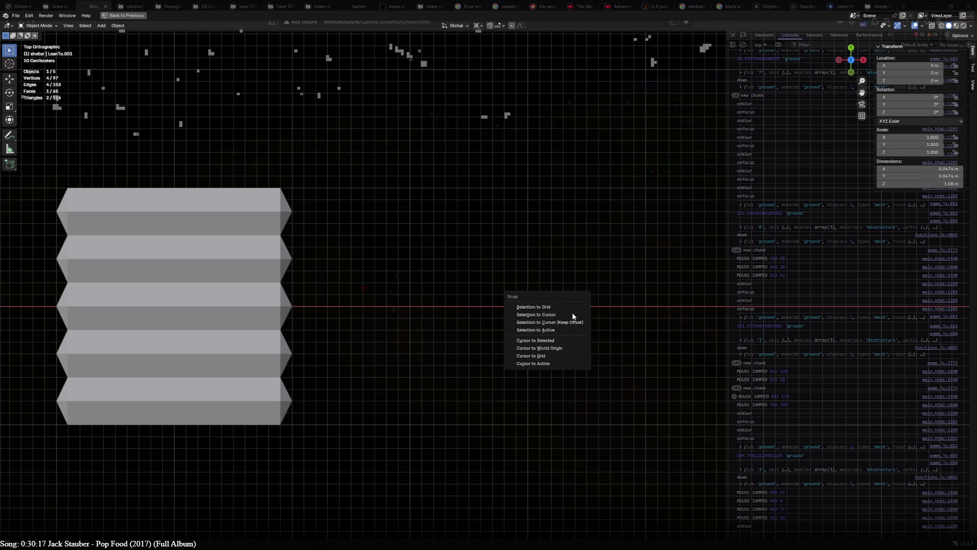
click(565, 340)
key(Tab)
- Duplicate the support in place and turn the copy 45° into a second angled support
key(shift+d)
key(Escape)
key(r)
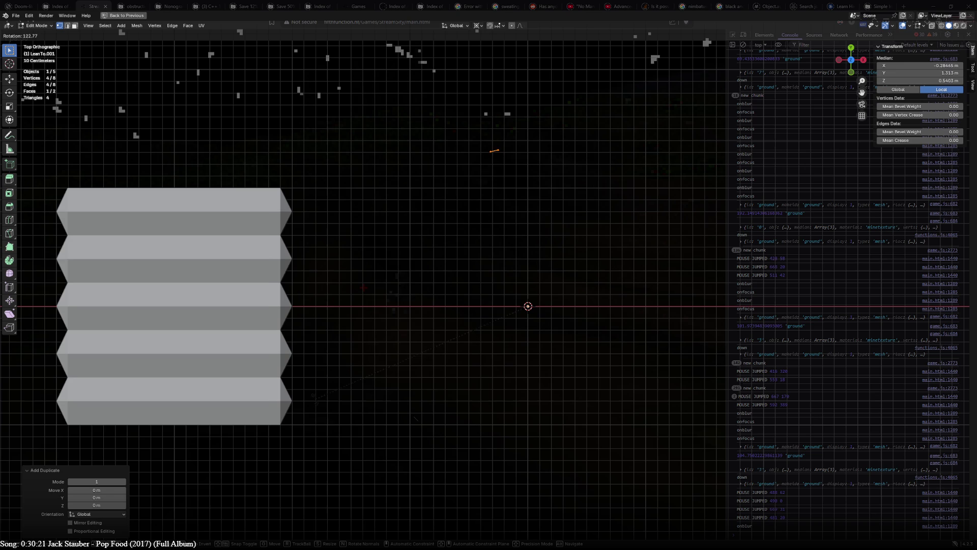
text(45)
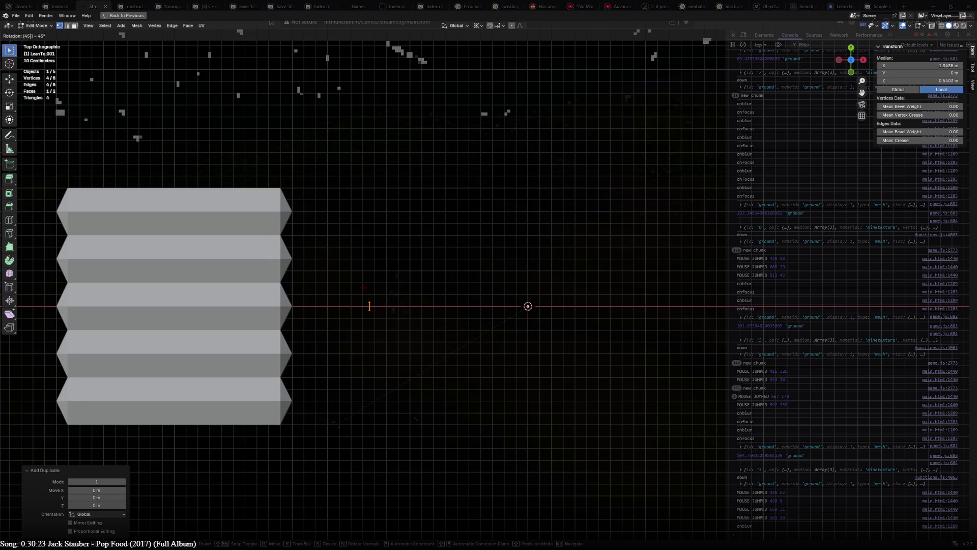
key(Return)
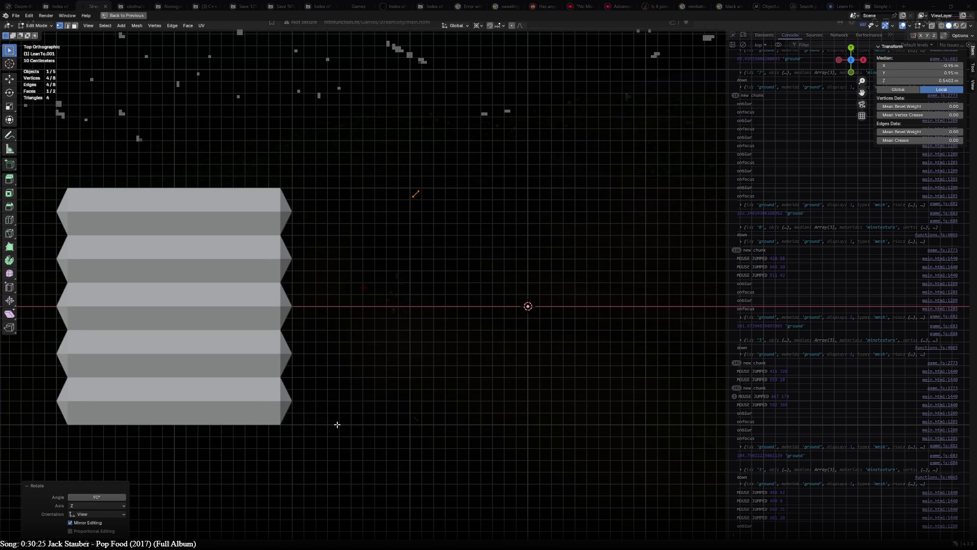
- Duplicate both supports and rotate the copies 180° to make four, then deselect after checking from an angle
click(337, 424)
key(a)
key(shift+d)
key(Escape)
text(r180)
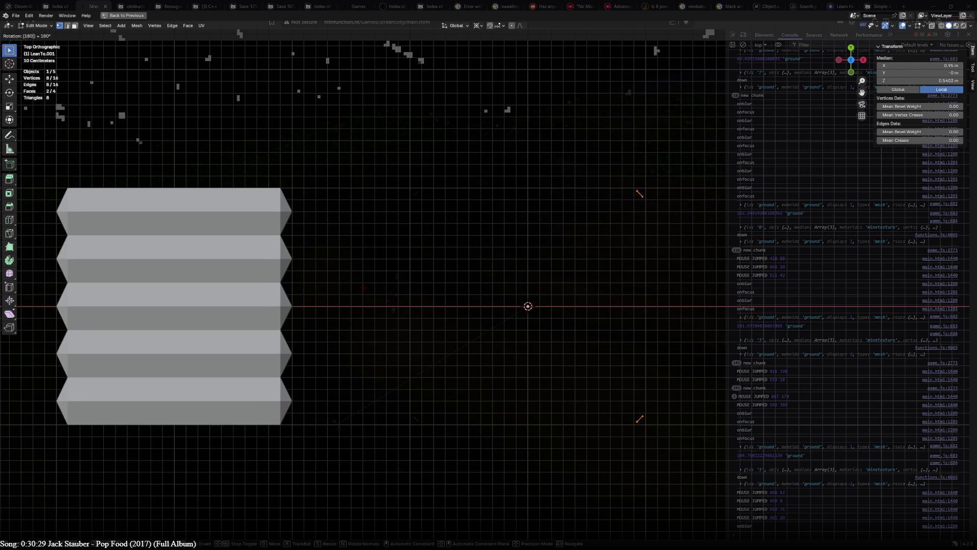
key(Return)
middle_drag(337, 424, 755, 273)
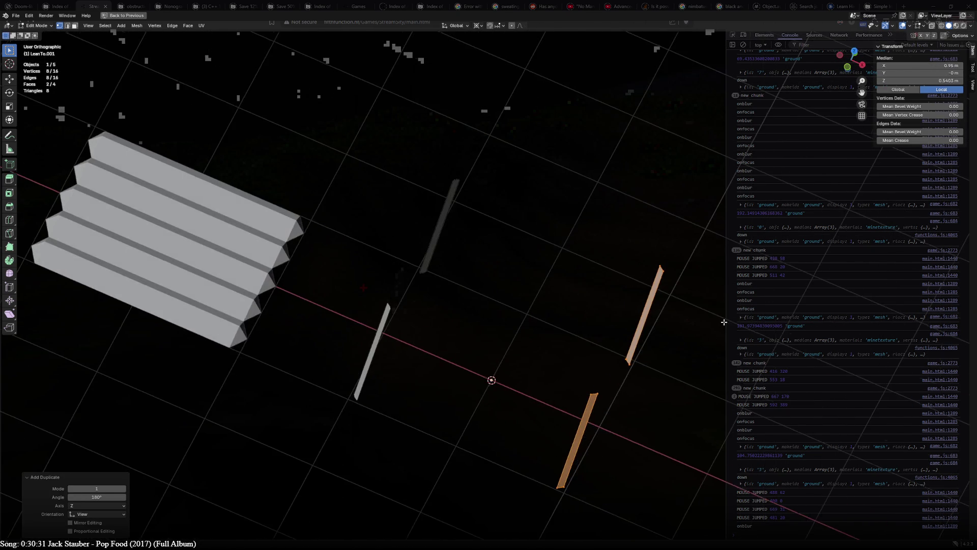
middle_drag(631, 270, 410, 290)
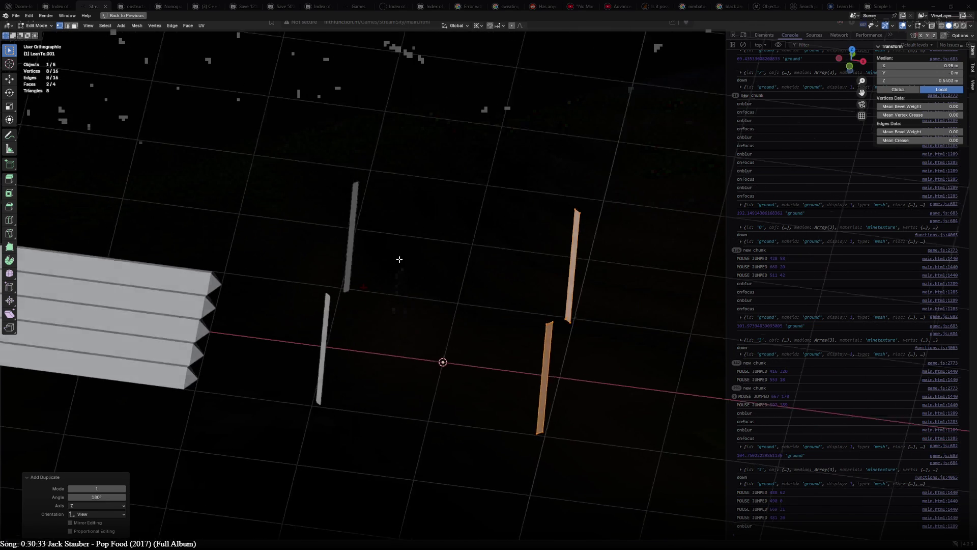
key(alt+a)
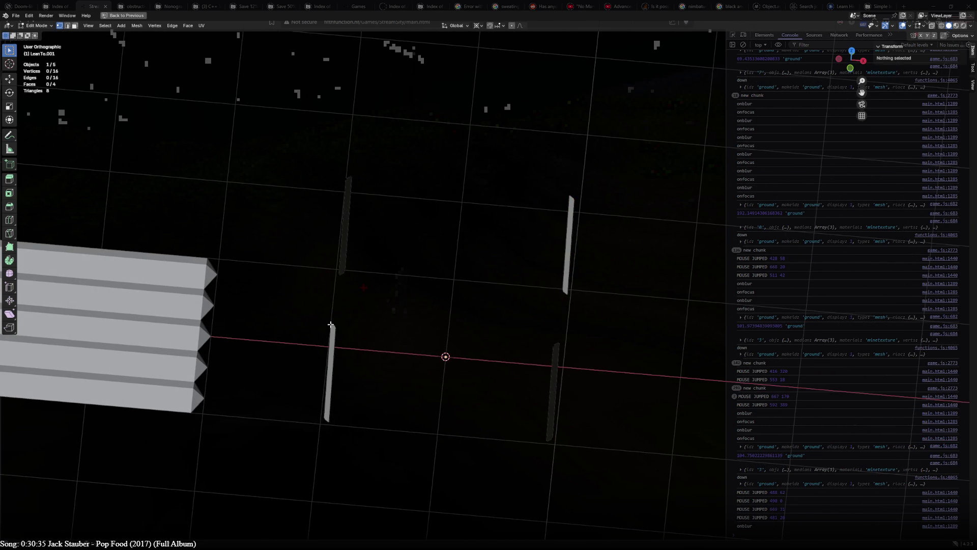
- Duplicate one linked support and turn the copy -45° so it lies flat in Top view
click(331, 324)
key(ctrl+l)
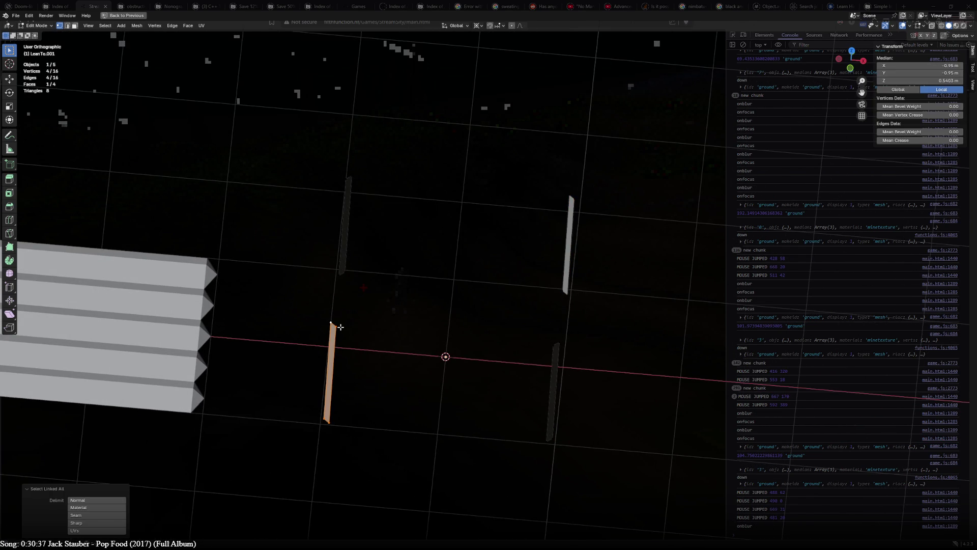
key(KP_7)
key(shift+d)
text(r-45)
key(Return)
- Move the flat copy between the supports toward the back and check it in 3D
key(g)
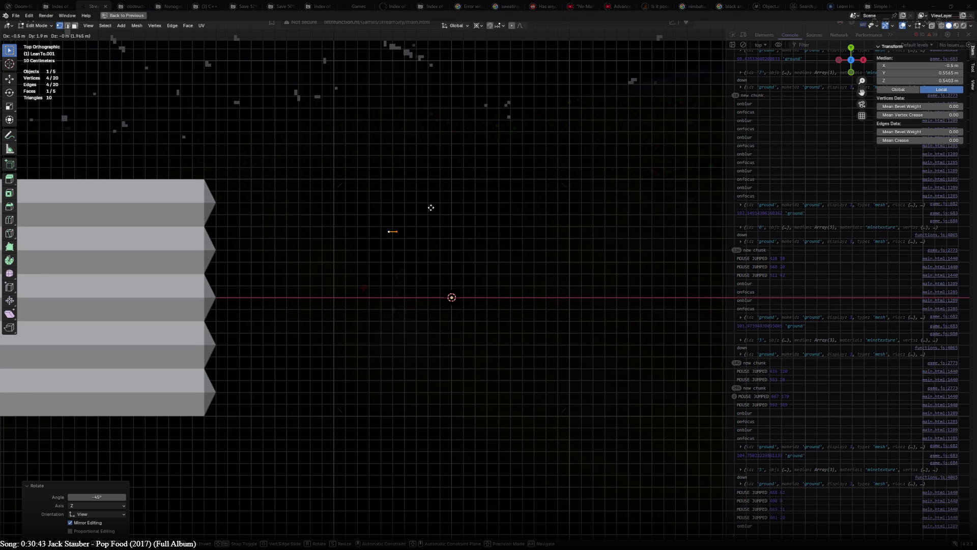
click(439, 205)
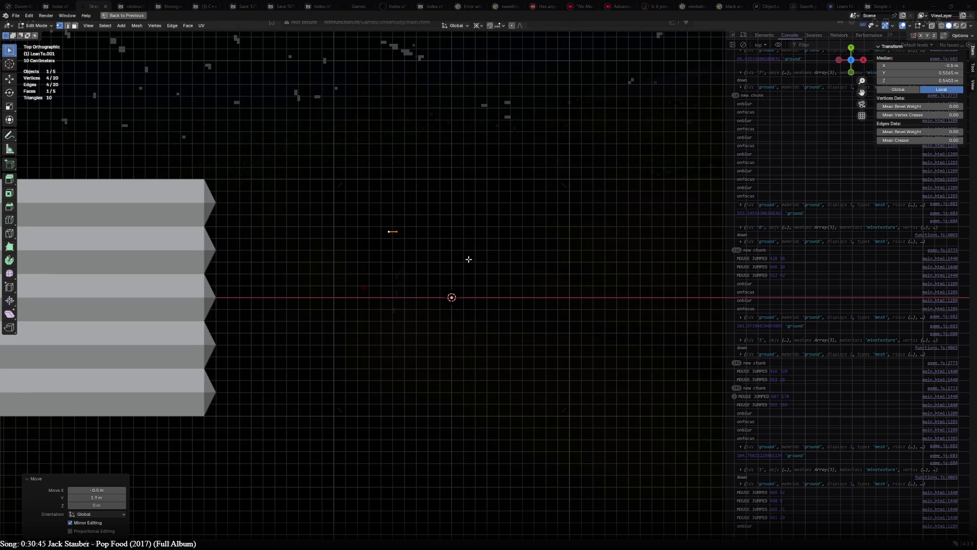
middle_drag(469, 259, 642, 198)
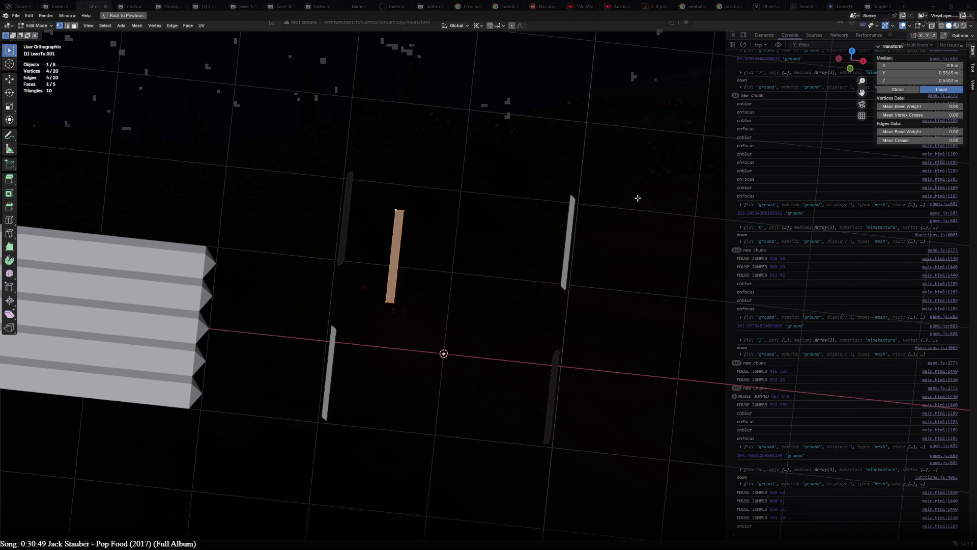
click(478, 26)
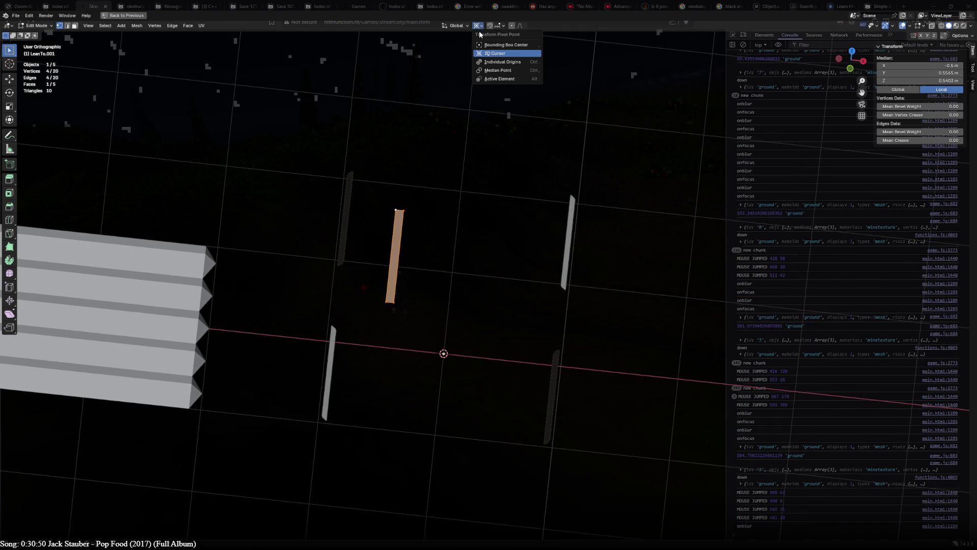
- Scale the flat copy about 12× along X into a broad back panel and shift it into place from above
click(499, 69)
key(s)
key(x)
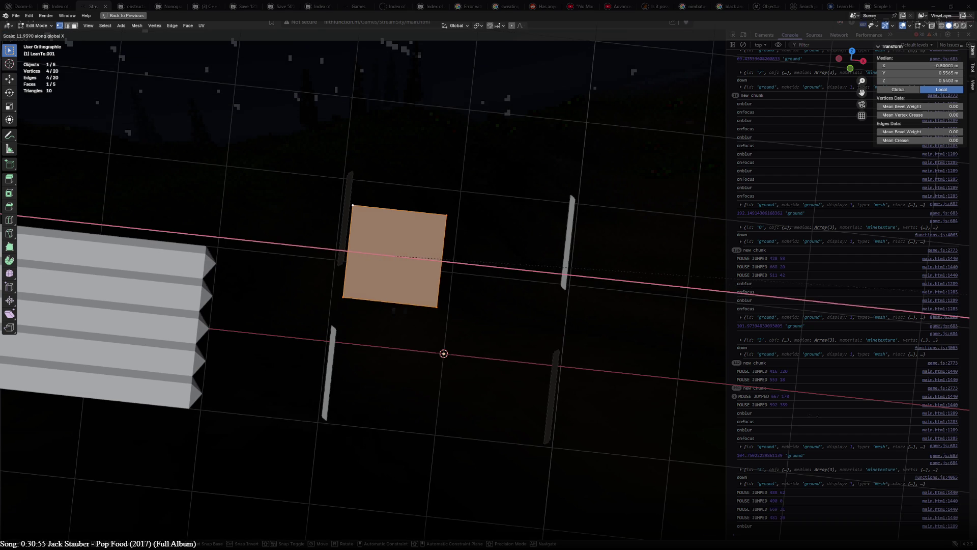
click(813, 415)
key(KP_7)
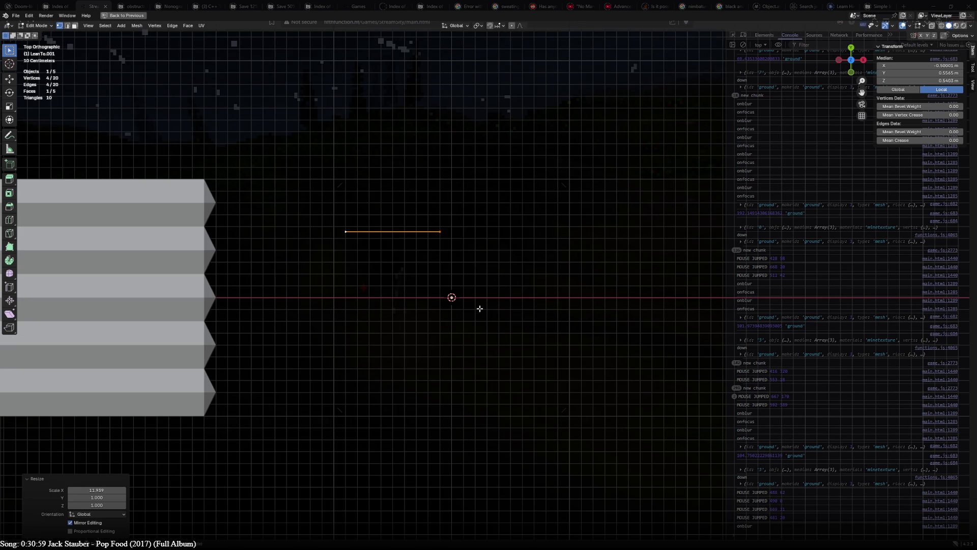
key(g)
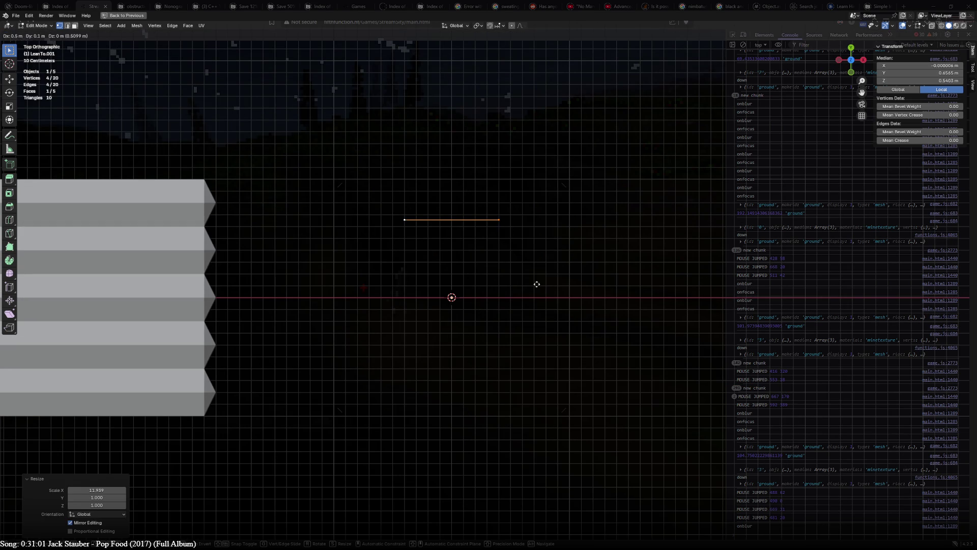
click(537, 284)
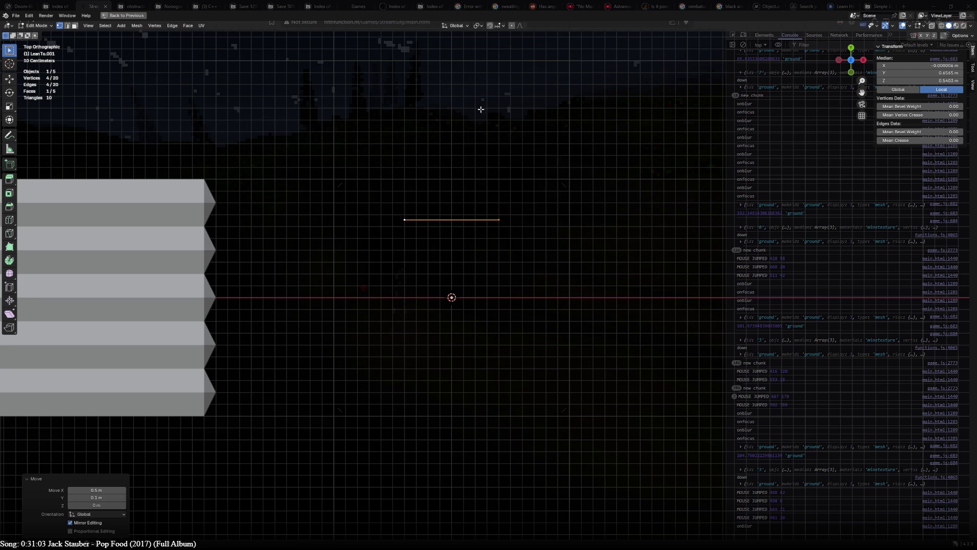
- With the 3D cursor as pivot, duplicate the panel, confirm the copy's rotation and duplicate again
click(479, 25)
click(491, 53)
key(shift+d)
text(r12)
key(Return)
key(shift+d)
text(r3)
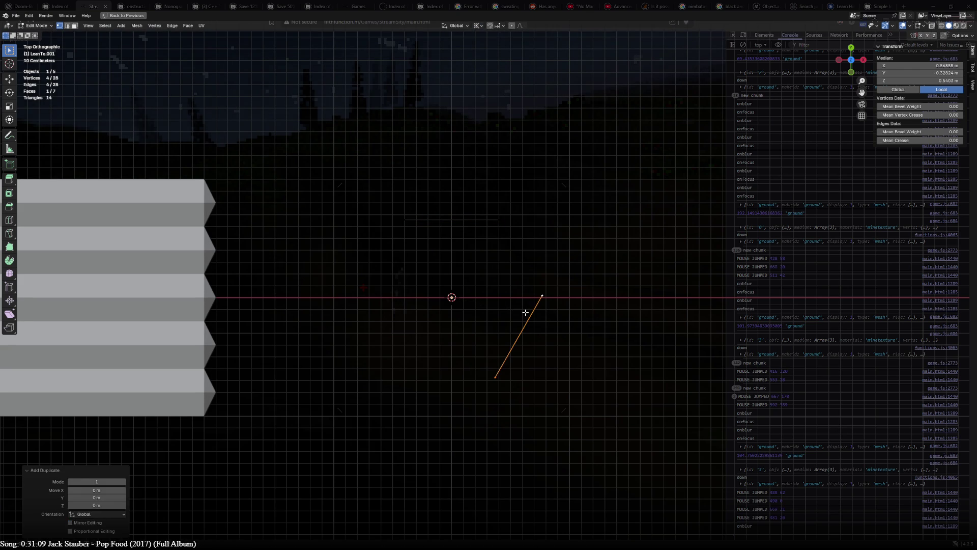
text(20)
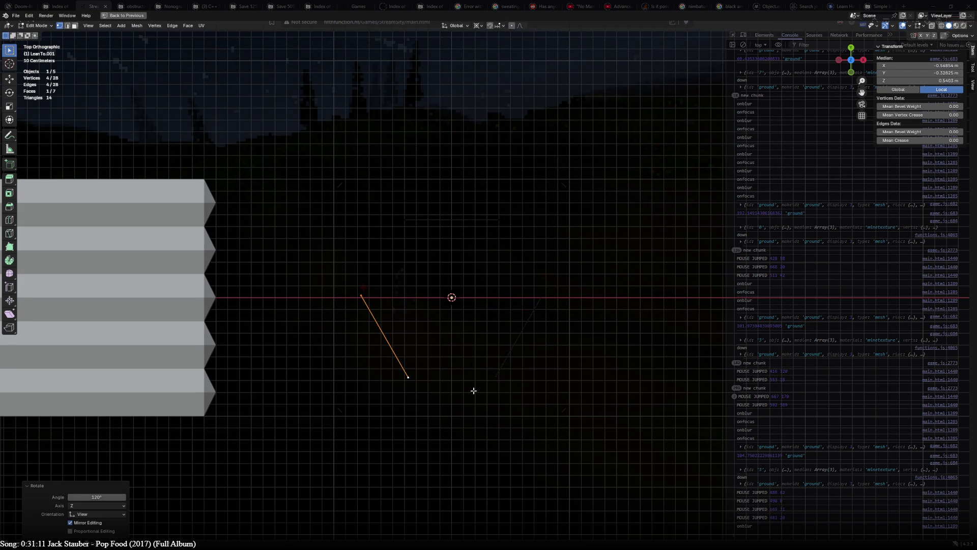
- Orbit and toggle perspective to inspect the three wall panels around the supports
middle_drag(524, 312, 425, 293)
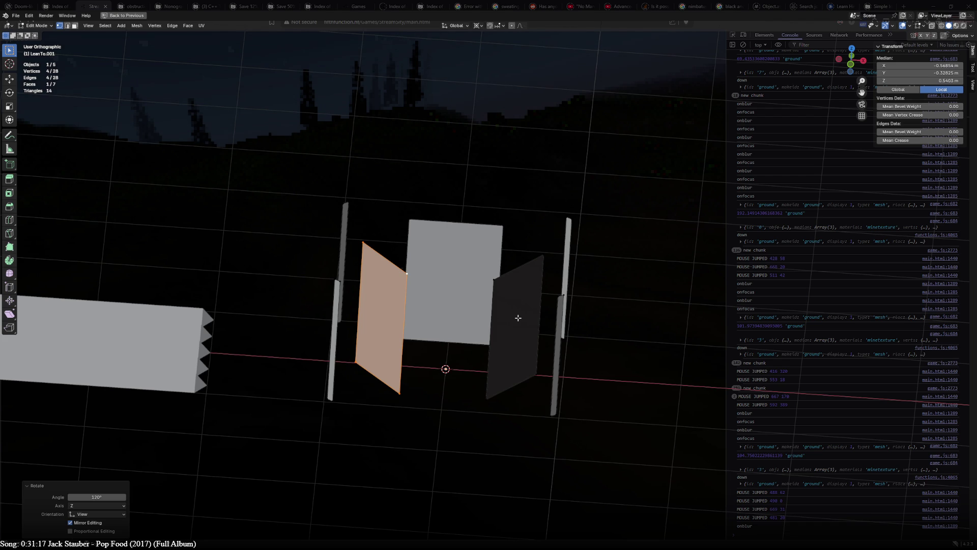
mouse_move(562, 388)
middle_down()
mouse_move(624, 398)
mouse_move(583, 365)
mouse_move(474, 429)
middle_up()
key(KP_5)
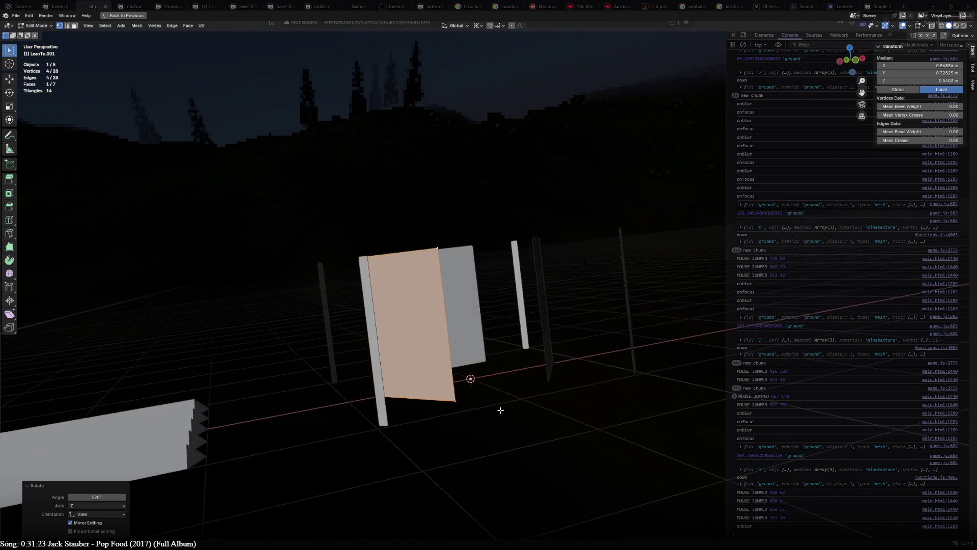
middle_drag(473, 429, 457, 274)
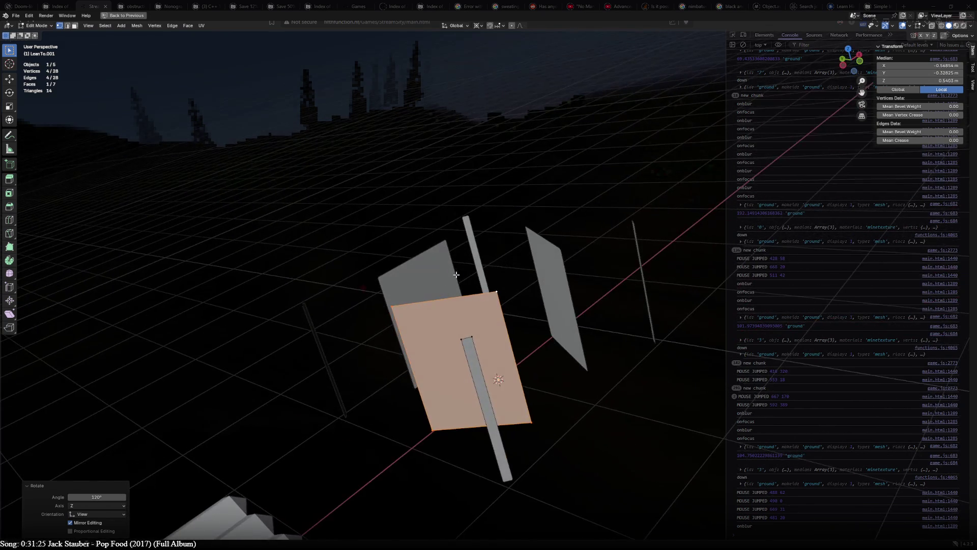
middle_drag(576, 268, 389, 269)
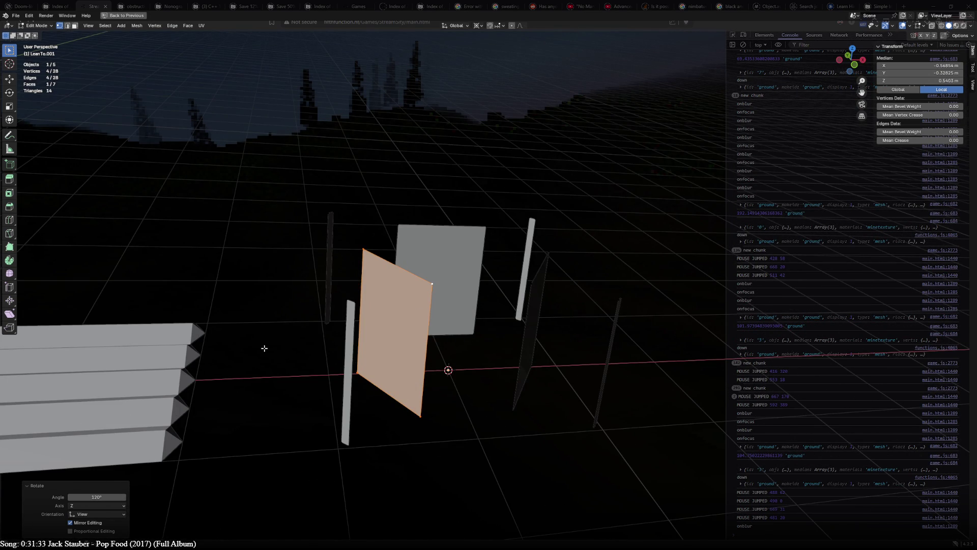
- Orbit the viewport to check the 120°-rotated panel of the shelter frame from several sides
middle_drag(382, 337, 323, 305)
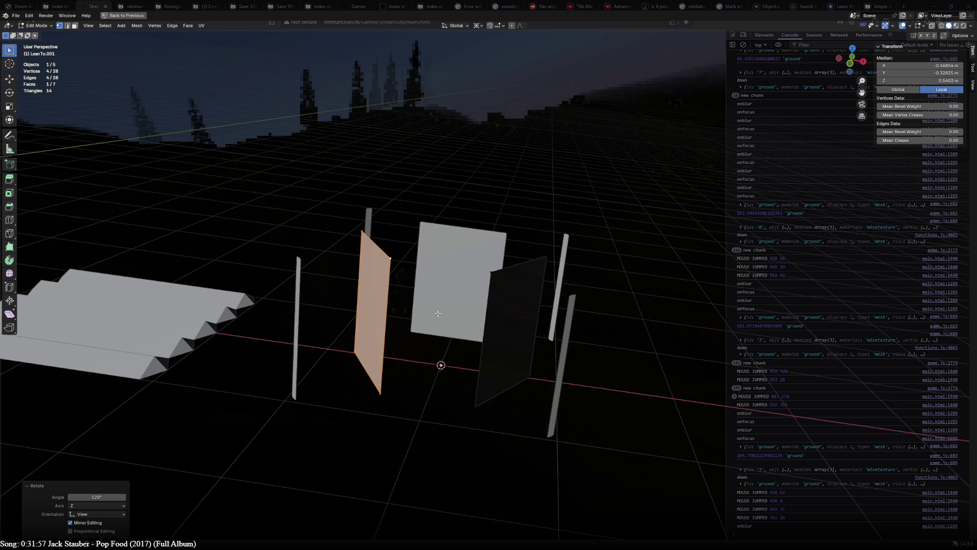
middle_drag(437, 313, 445, 203)
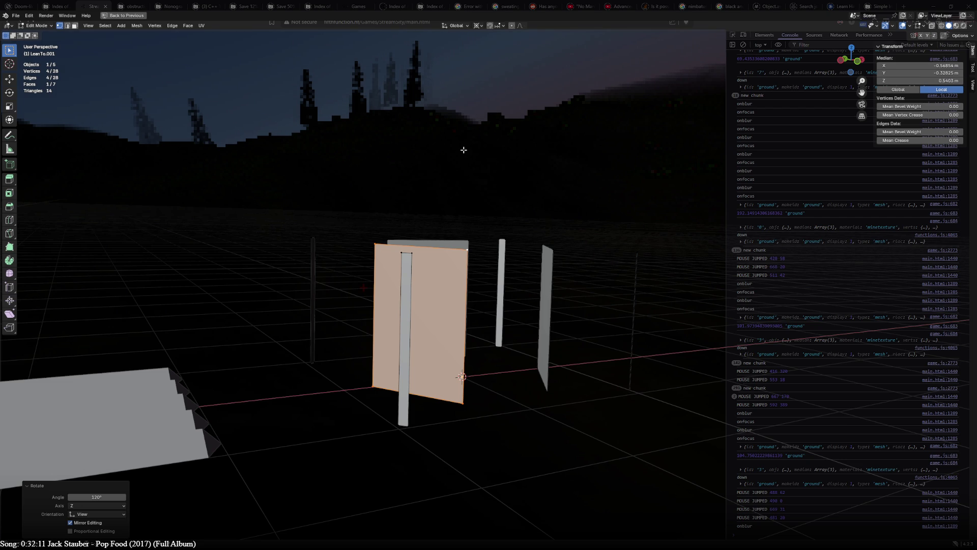
mouse_move(461, 149)
middle_down()
mouse_move(343, 384)
mouse_move(312, 382)
mouse_move(413, 391)
middle_up()
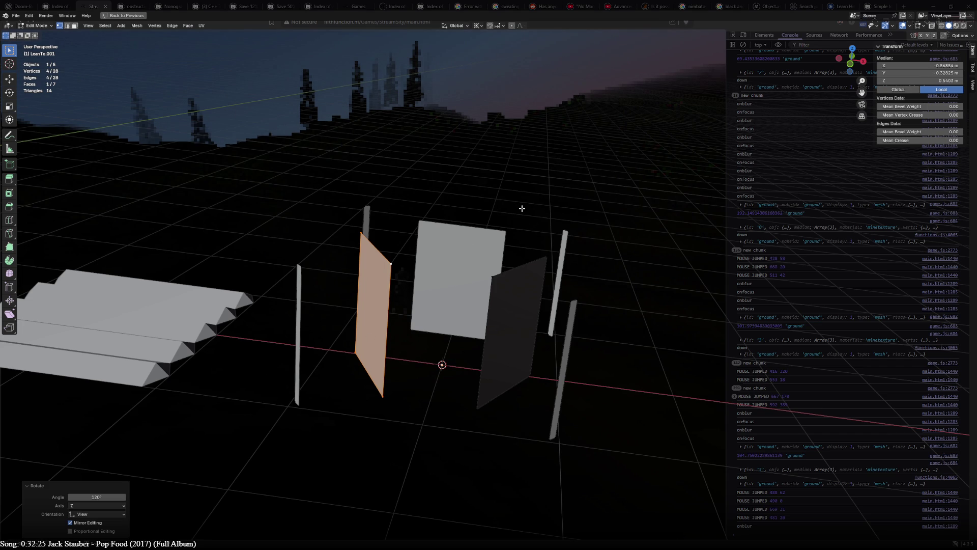
scroll(503, 265, down, 4)
scroll(419, 324, down, 2)
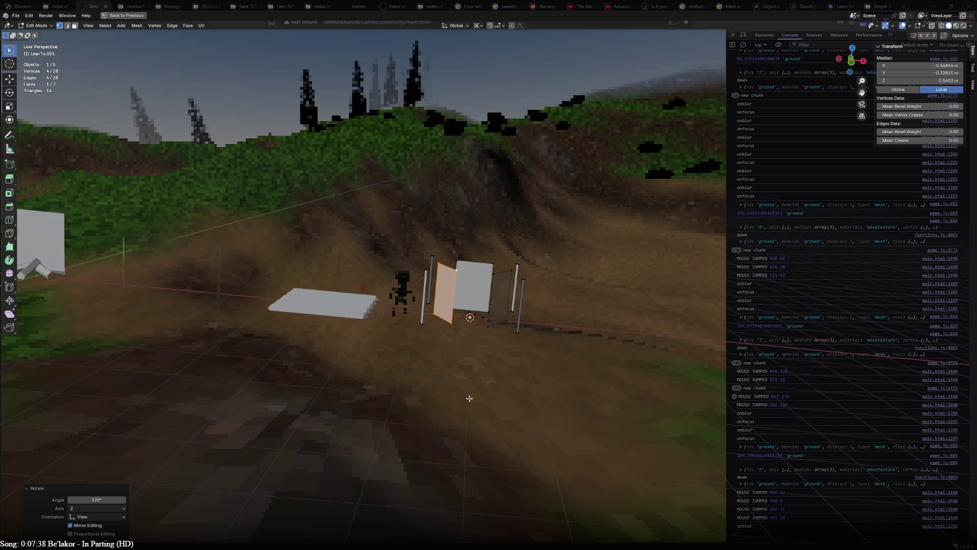
- Pan and orbit close around the lean-to pieces, then pick ground tile 25,10 in the game
mouse_move(468, 395)
shift+middle_down()
mouse_move(561, 373)
mouse_move(491, 402)
mouse_move(506, 404)
shift+middle_up()
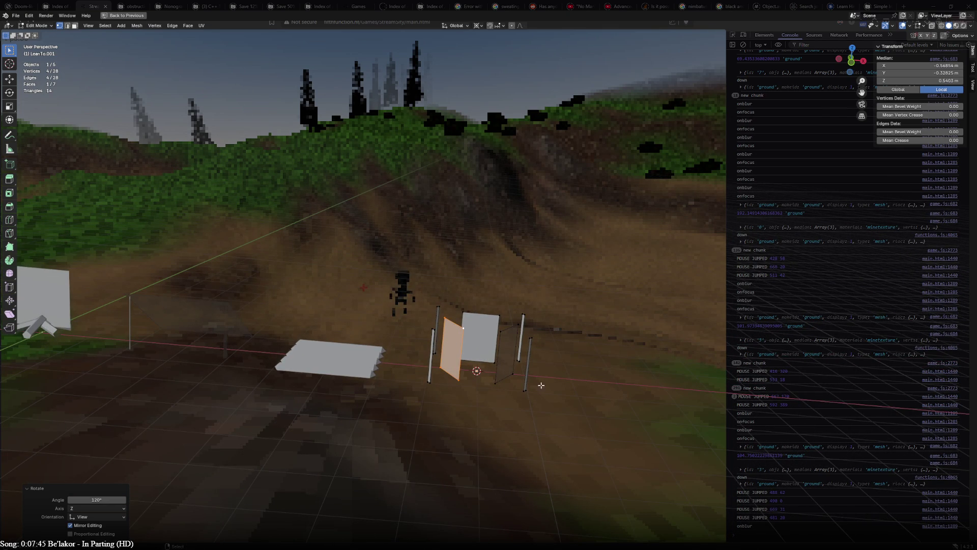
scroll(541, 385, down, 2)
scroll(519, 367, up, 4)
scroll(506, 349, up, 1)
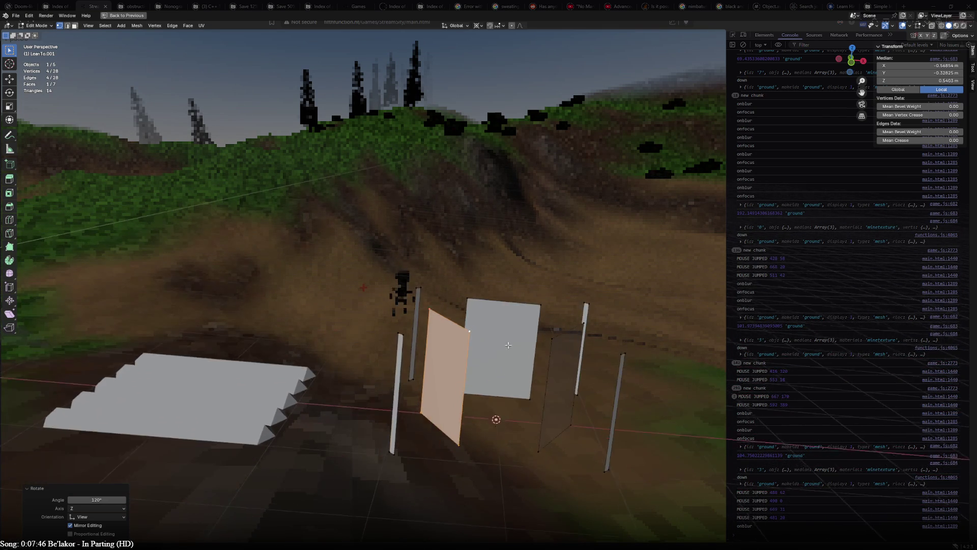
scroll(507, 350, down, 3)
mouse_move(506, 350)
middle_down()
mouse_move(524, 359)
mouse_move(522, 368)
middle_up()
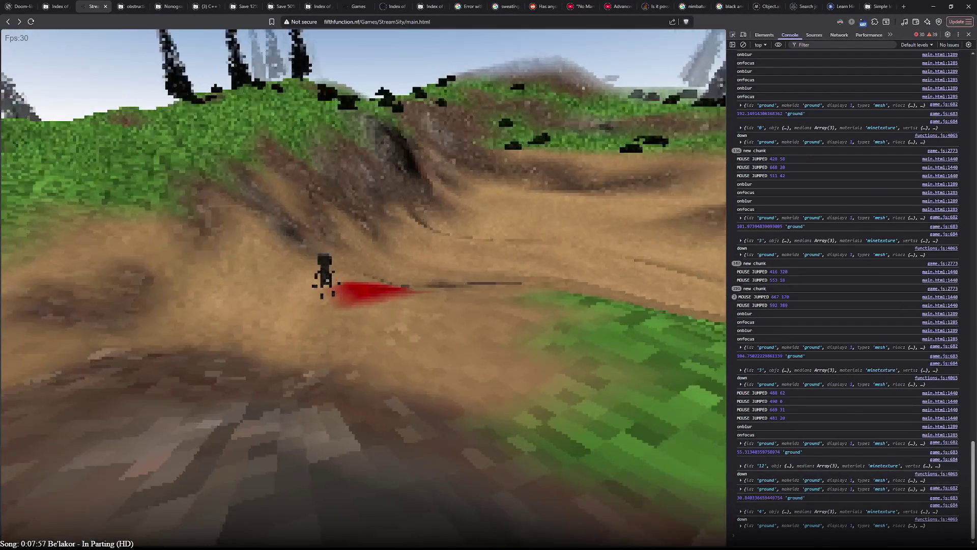
click(363, 287)
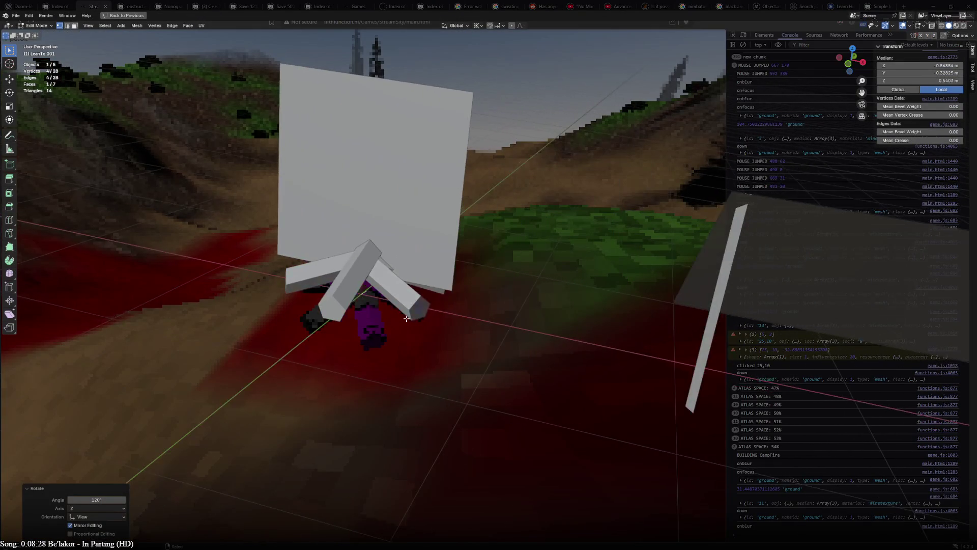
- Orbit the Blender view closer to the campfire logs and character
drag(460, 310, 203, 240)
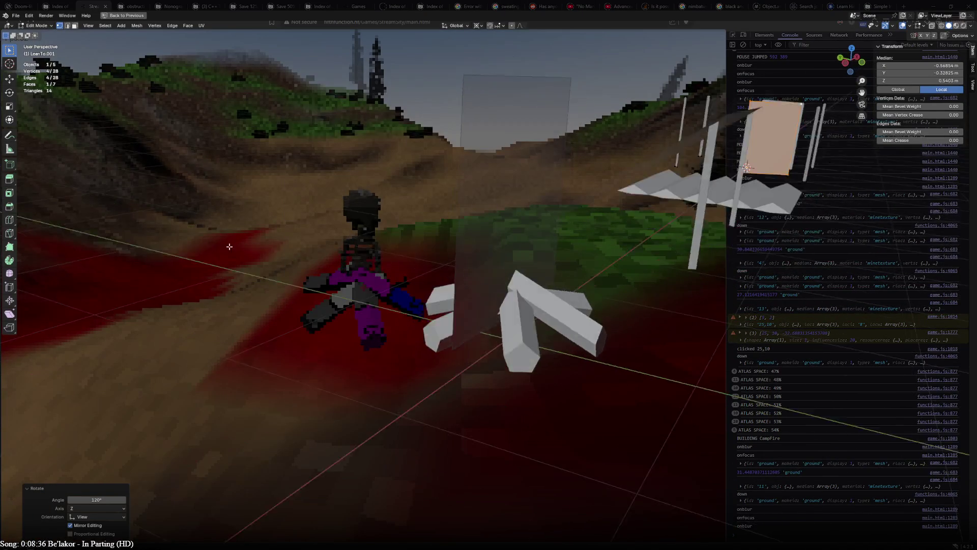
middle_drag(253, 264, 280, 271)
middle_drag(354, 281, 308, 290)
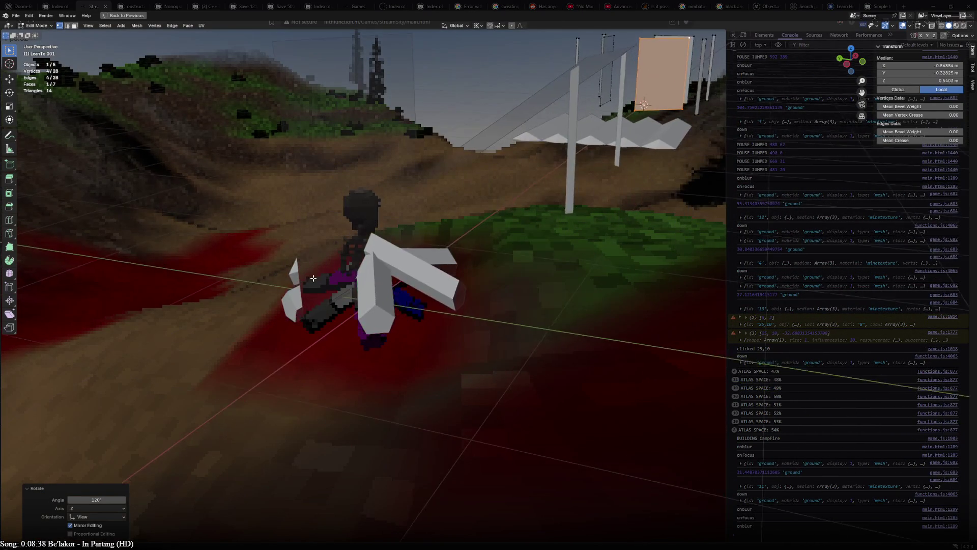
middle_drag(307, 290, 283, 298)
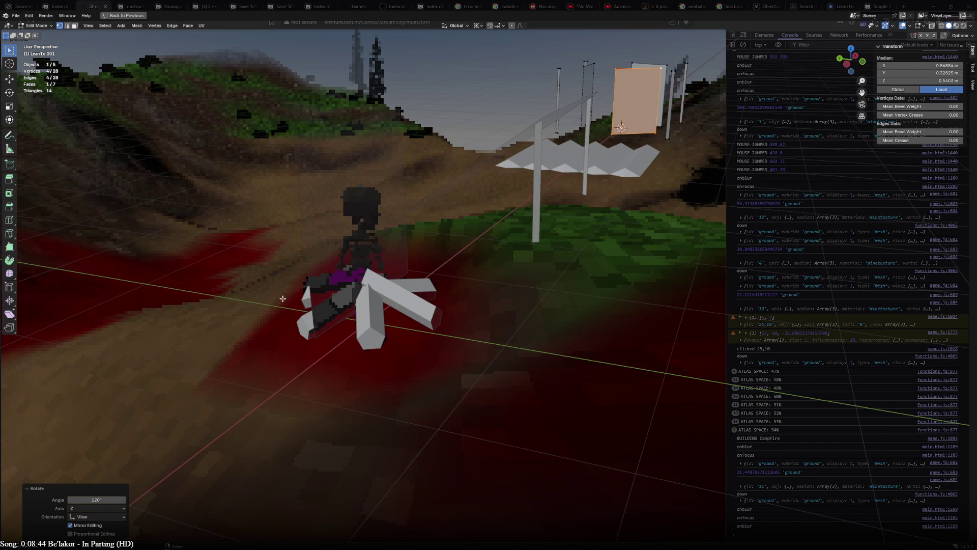
middle_drag(283, 299, 287, 296)
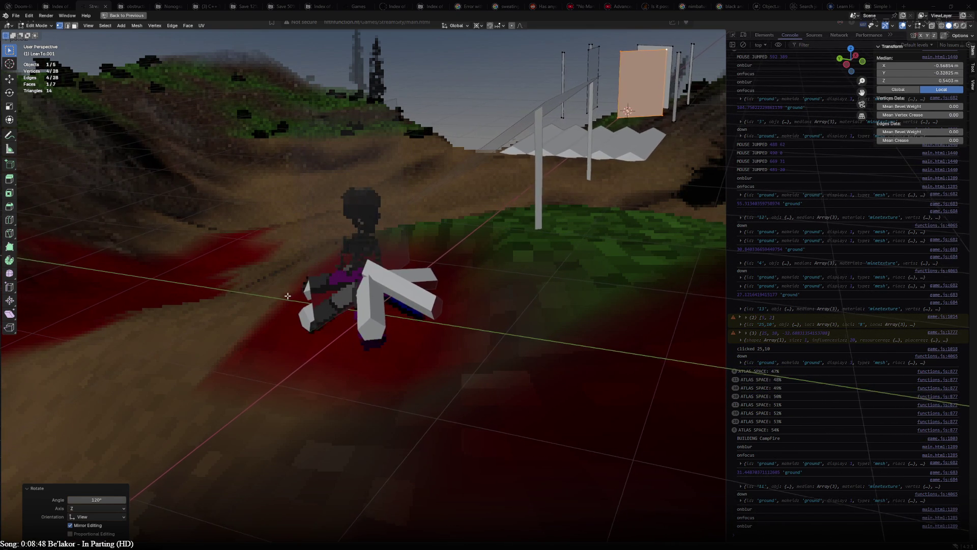
middle_drag(287, 296, 266, 306)
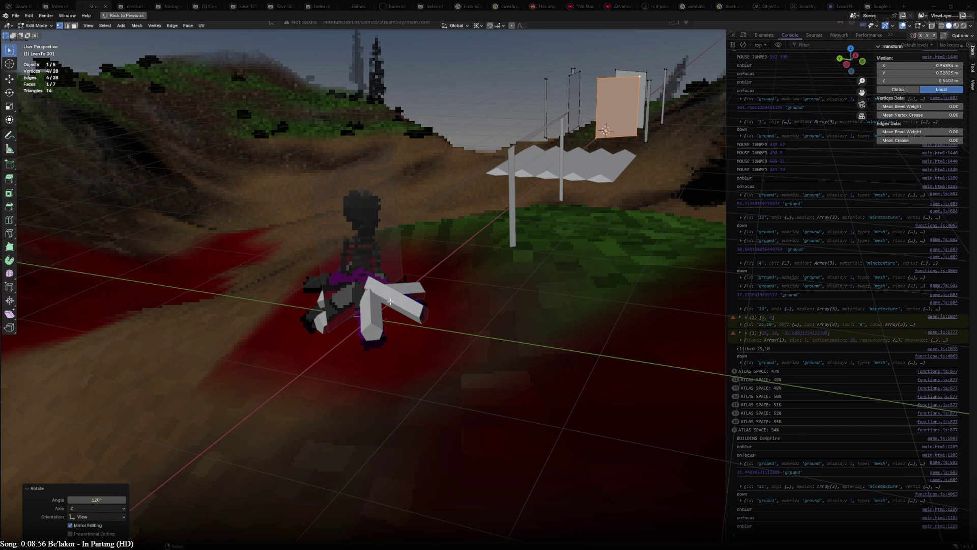
key(Tab)
click(386, 303)
- Cancel a resize of the CampFire and set the transform pivot to Median Point
key(s)
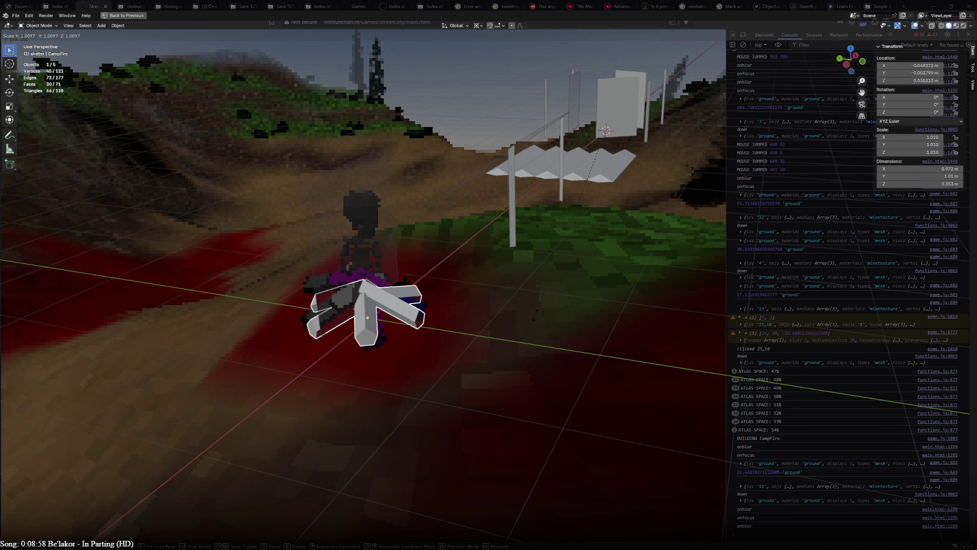
key(Escape)
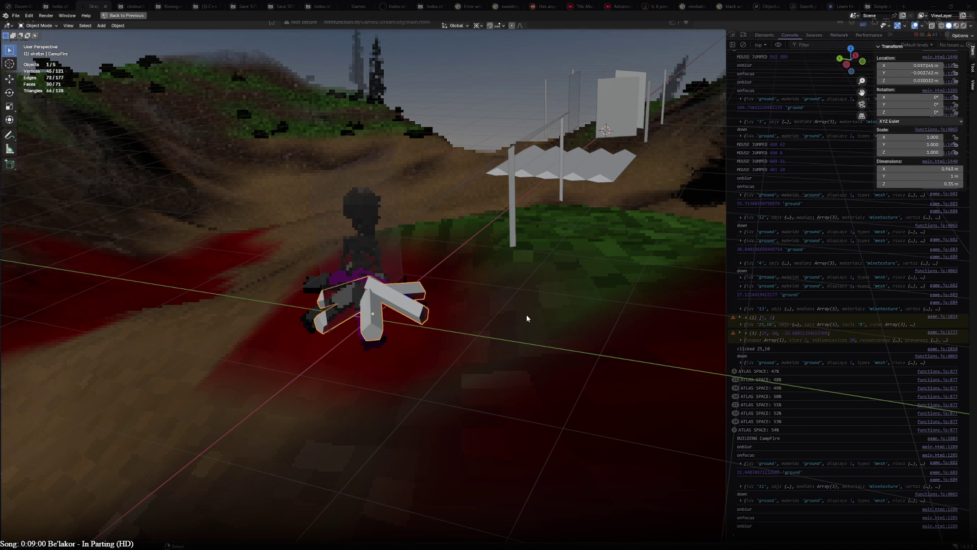
click(476, 26)
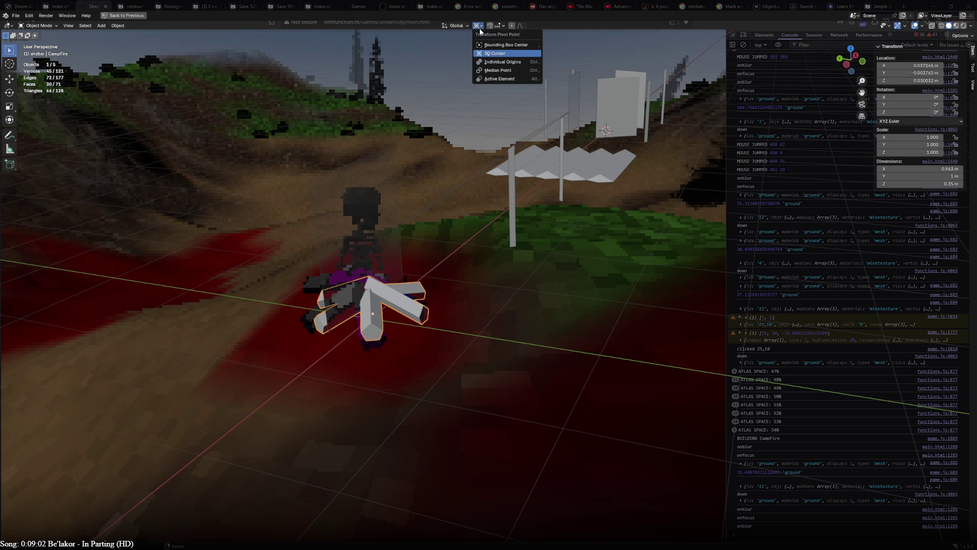
click(501, 70)
- Cancel a second resize to keep scale 1, orbit around the campfire, and enter Edit Mode
key(s)
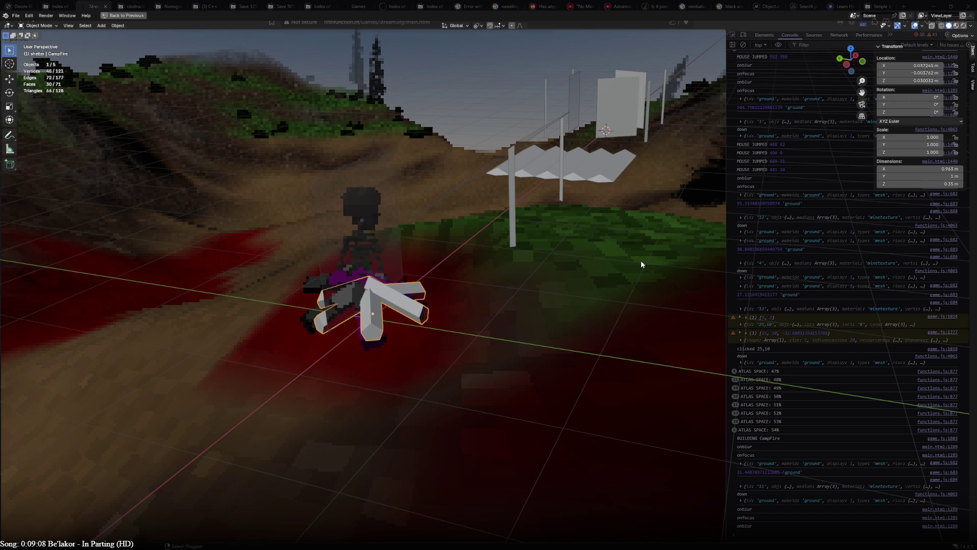
key(Escape)
mouse_move(633, 255)
middle_down()
mouse_move(571, 249)
mouse_move(564, 235)
middle_up()
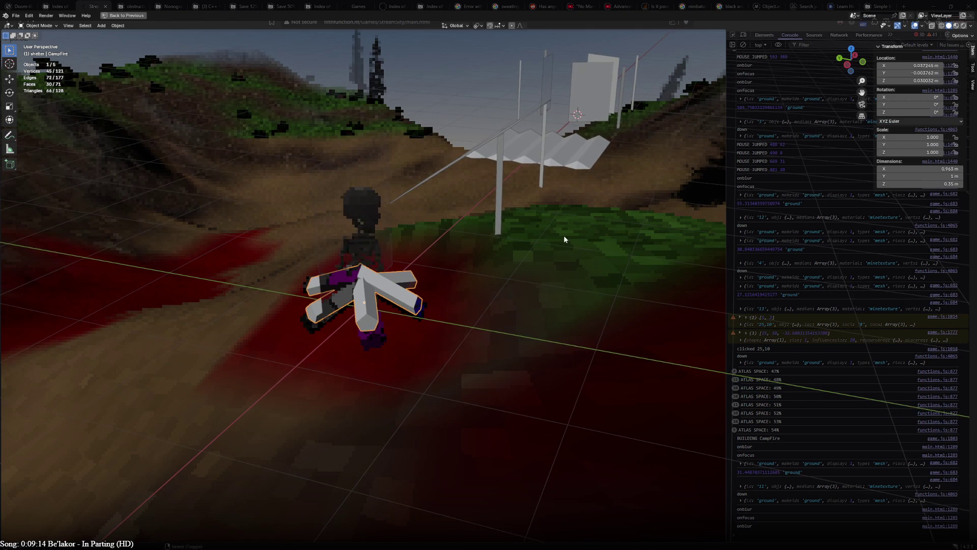
mouse_move(563, 232)
middle_down()
mouse_move(574, 220)
mouse_move(564, 232)
mouse_move(598, 281)
mouse_move(610, 280)
mouse_move(607, 268)
mouse_move(596, 279)
mouse_move(591, 258)
mouse_move(575, 264)
mouse_move(574, 279)
middle_up()
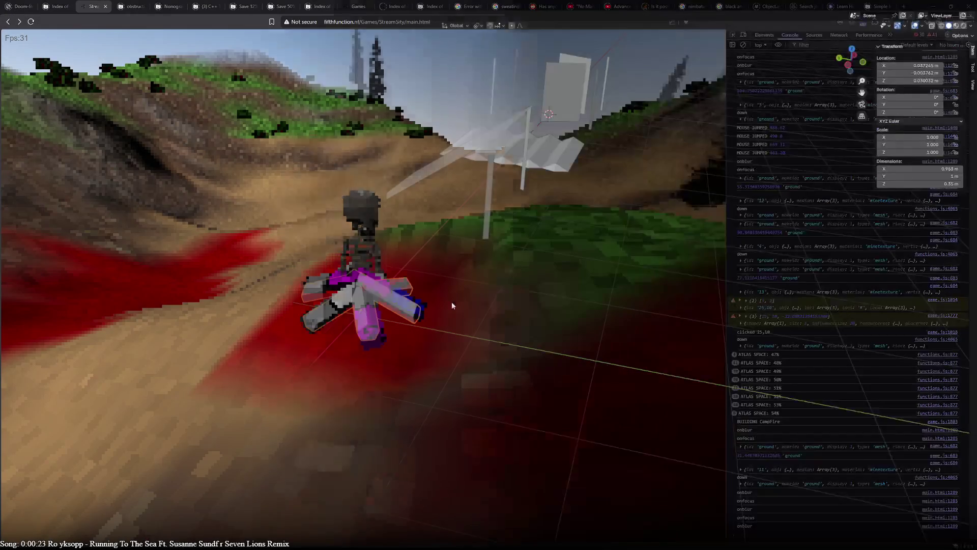
key(Tab)
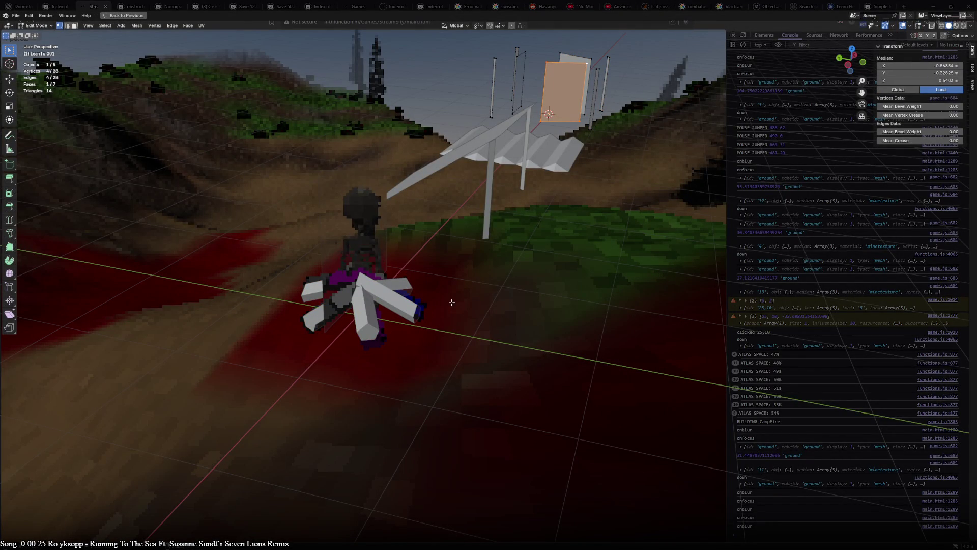
- Orbit the lean-to mesh briefly and return to Object Mode
middle_drag(452, 302, 442, 282)
key(Tab)
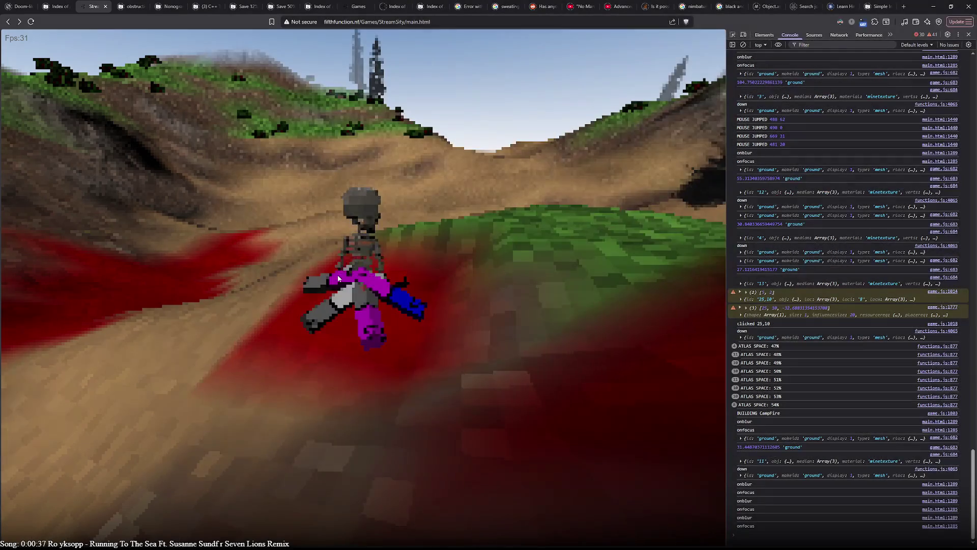
- Swing the game camera toward the campfire, then move focus to the DevTools console
click(447, 289)
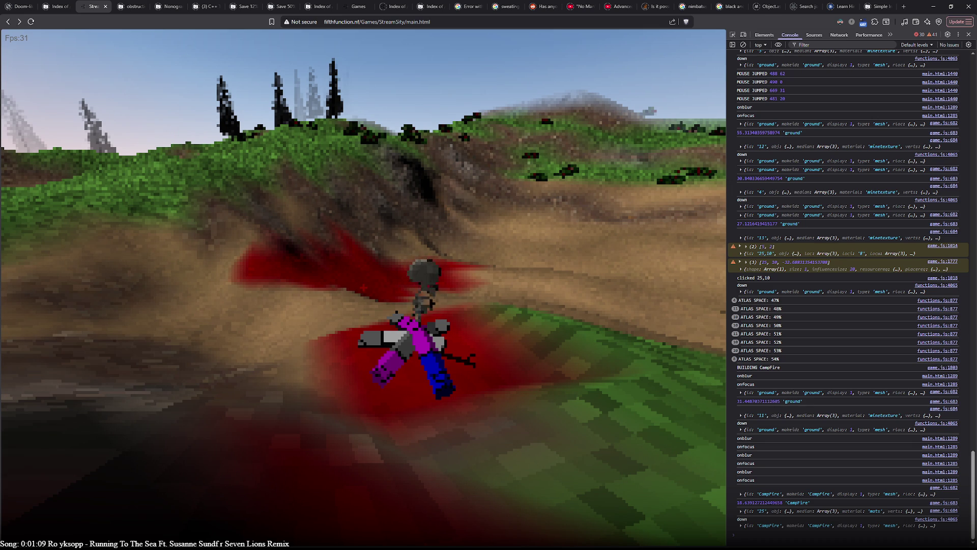
click(451, 280)
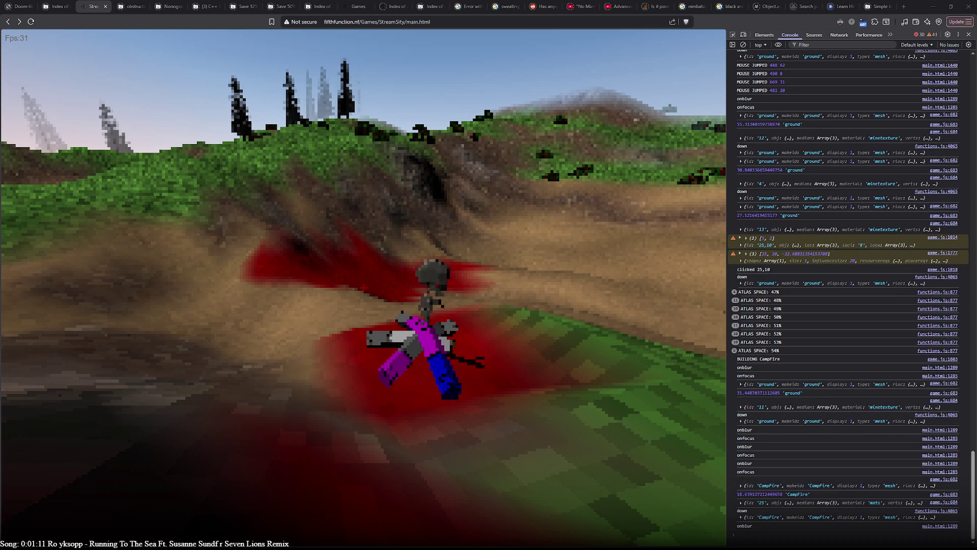
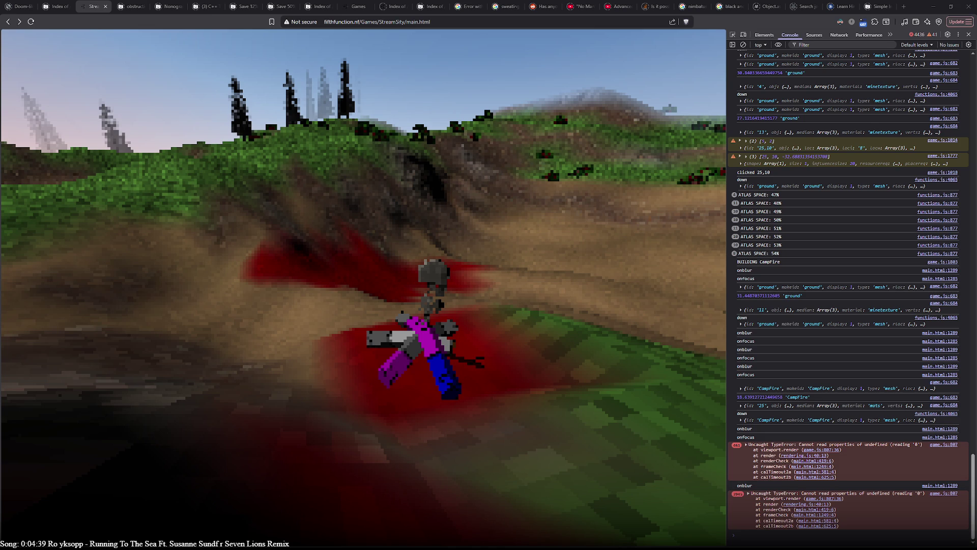
- Switch to the code editor to show game.js over the running game
key(alt+Tab)
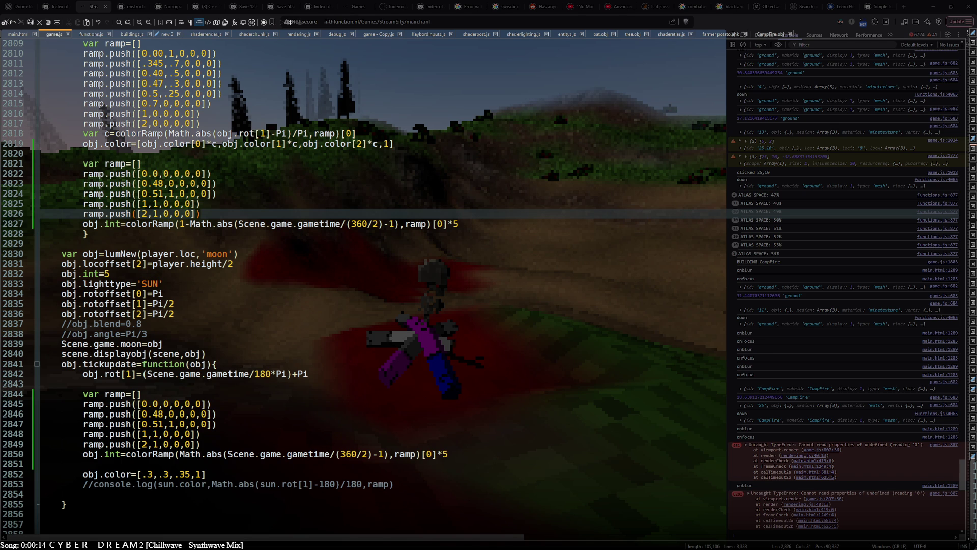
- Refocus the game, reload it with F5 to run the edited code, and hide DevTools
click(381, 298)
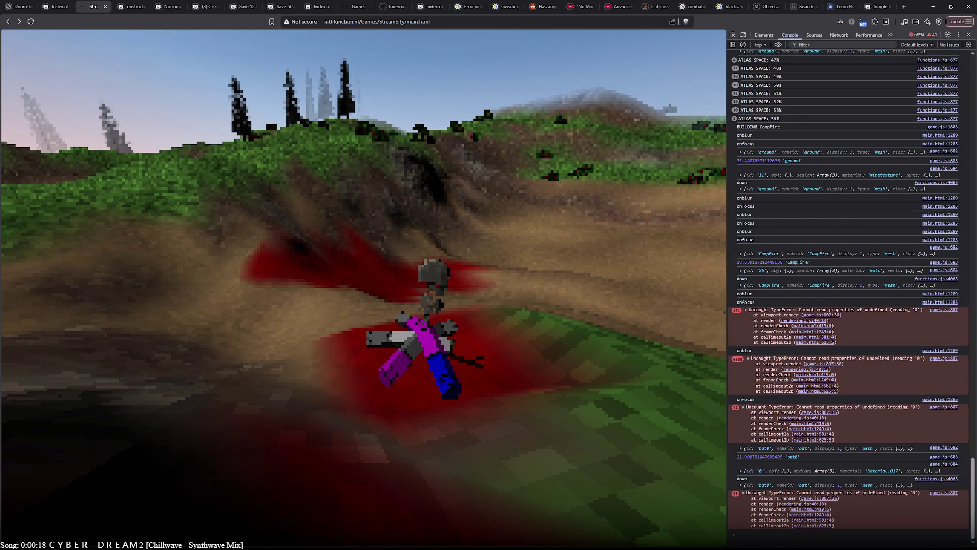
key(F5)
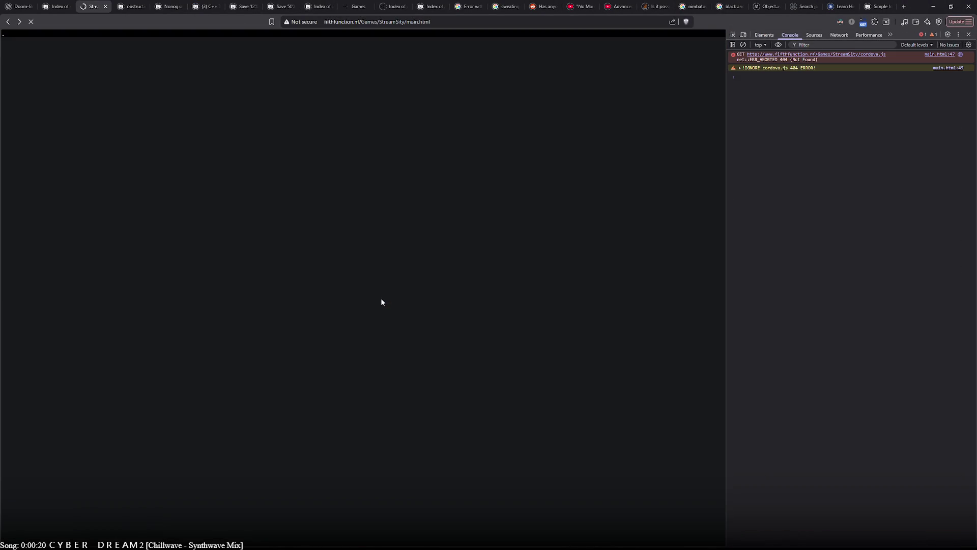
key(F12)
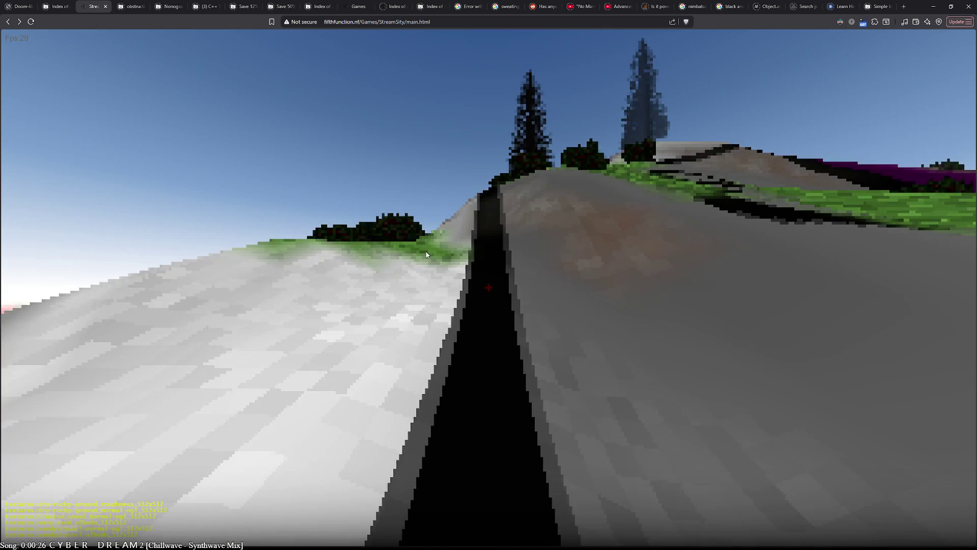
- Run Scene.game.player.cam.clipping=400 in the console, close it and start walking the character
click(427, 254)
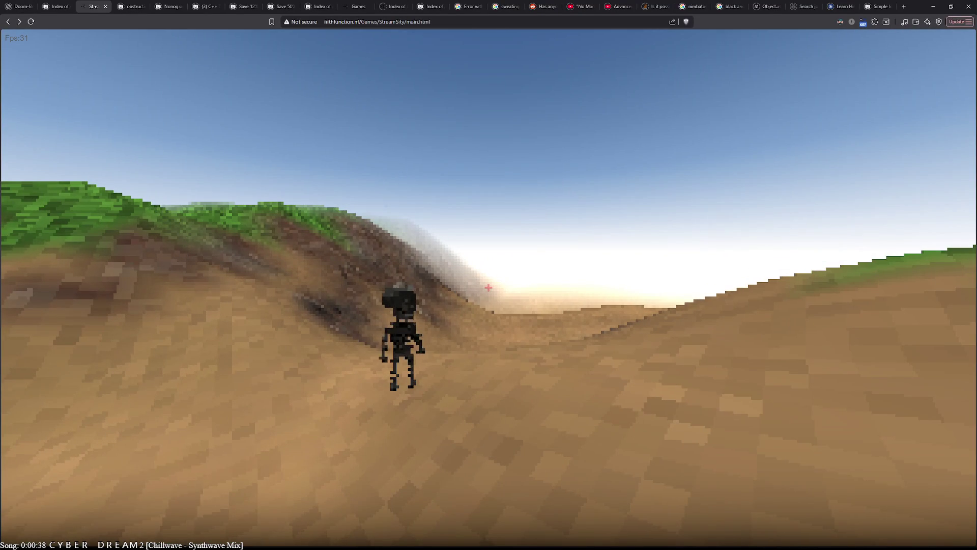
key(F12)
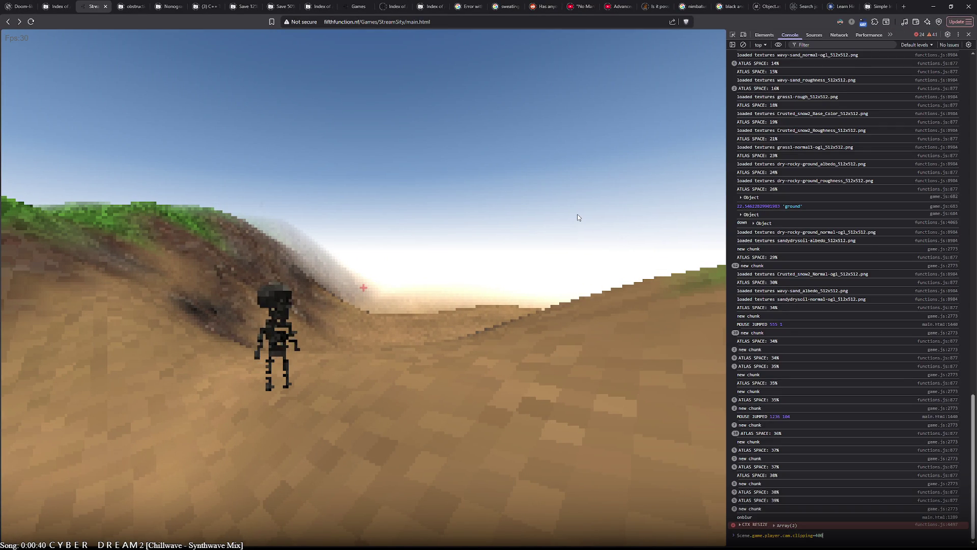
key(Up)
key(Return)
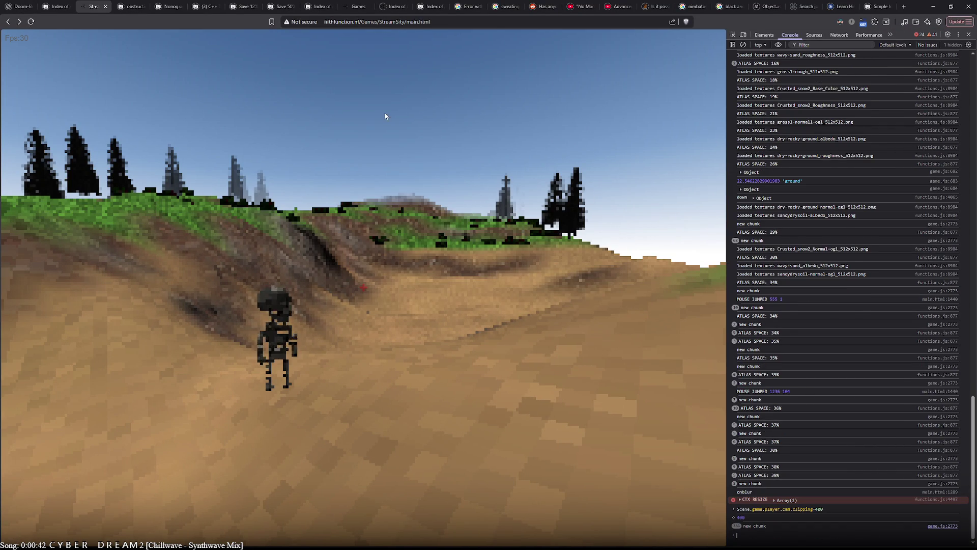
key(F12)
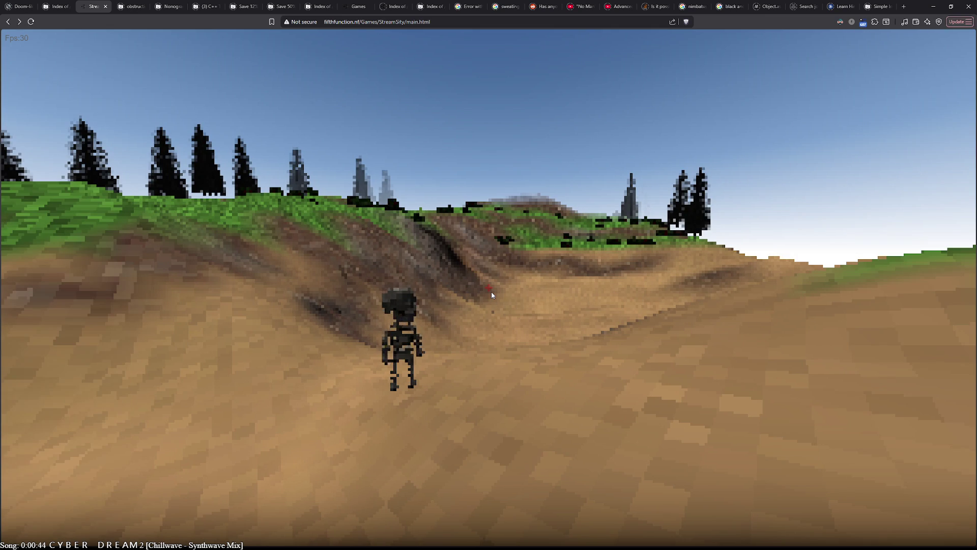
click(491, 292)
key(s)
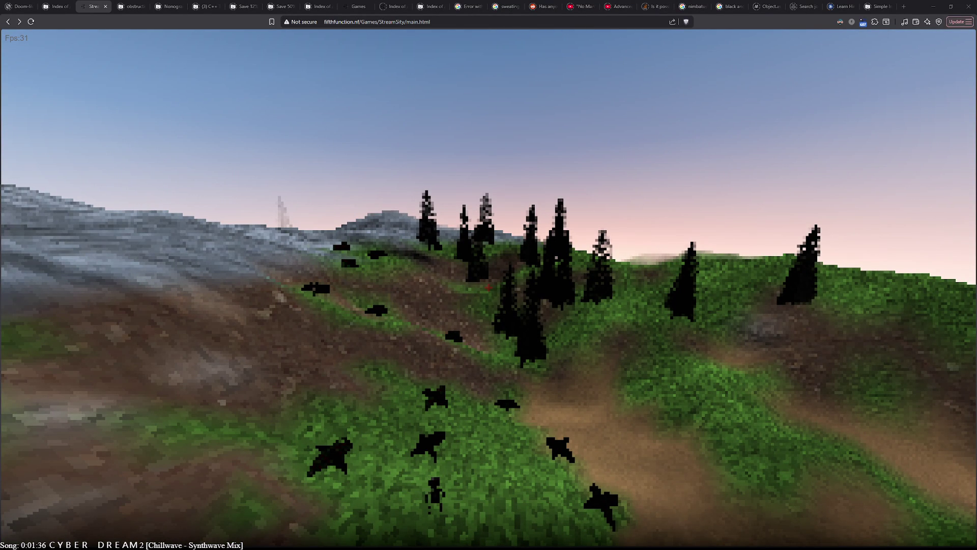
- Walk toward the wooded hills with the birds, then leave fullscreen with Escape
click(541, 290)
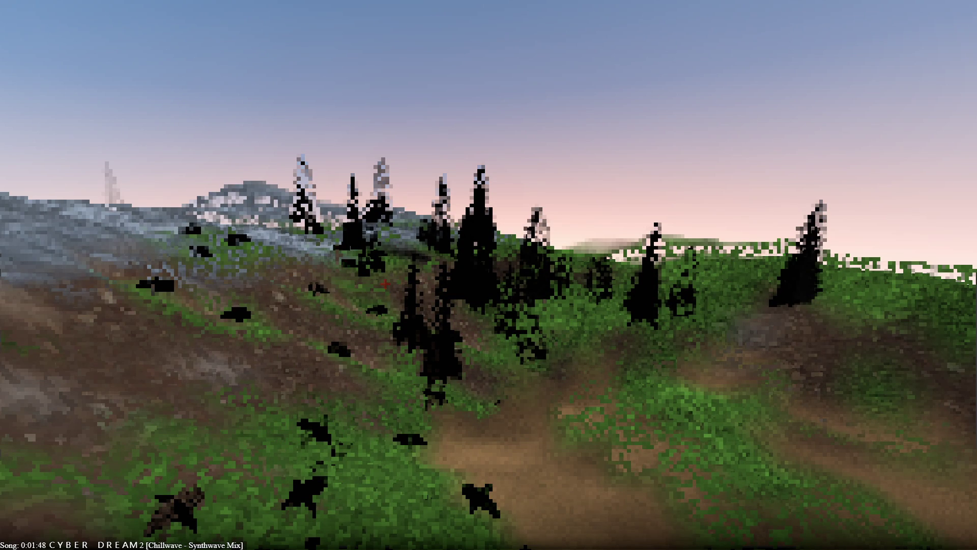
key(Escape)
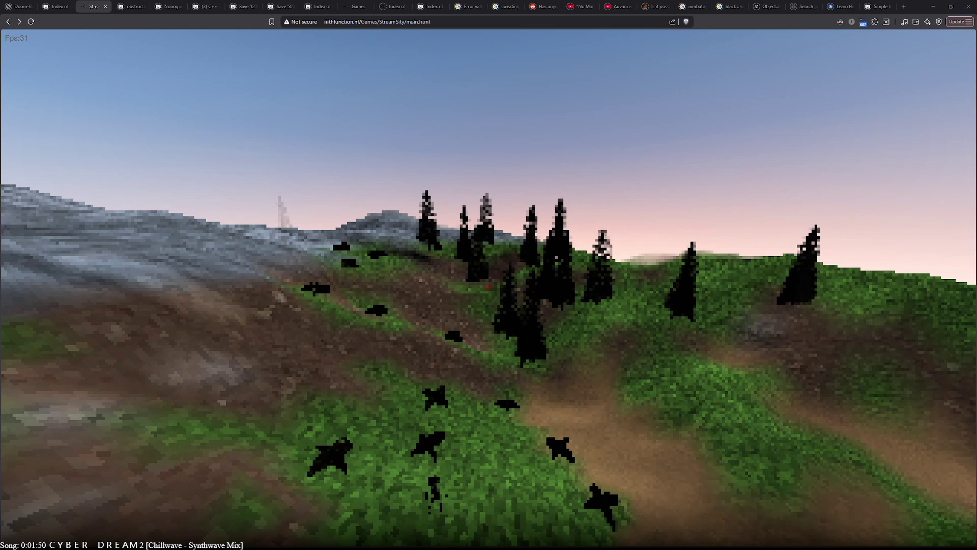